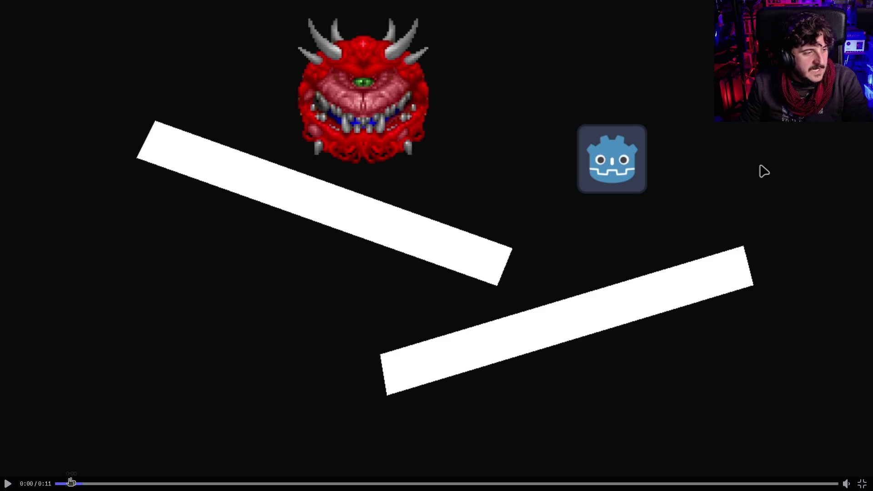
Play the melting-sprites clip, replay it from the start, then exit fullscreen and return to Godot.
left_click(8, 484)
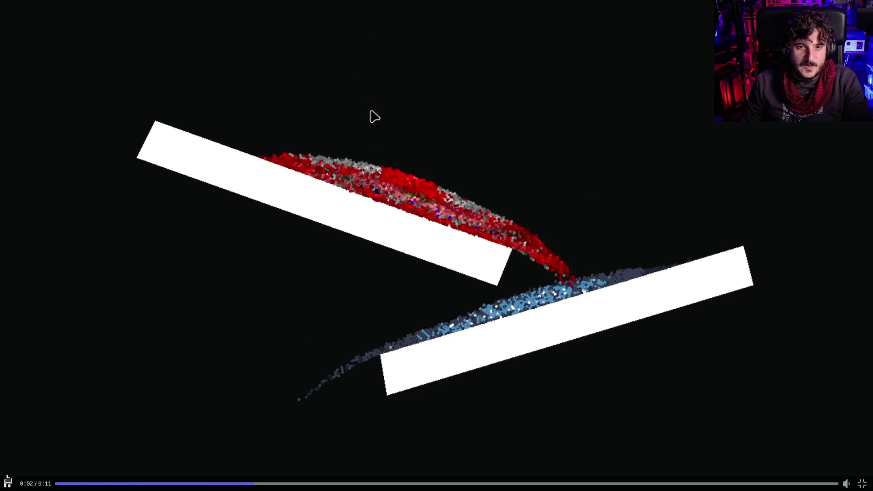
left_click(57, 484)
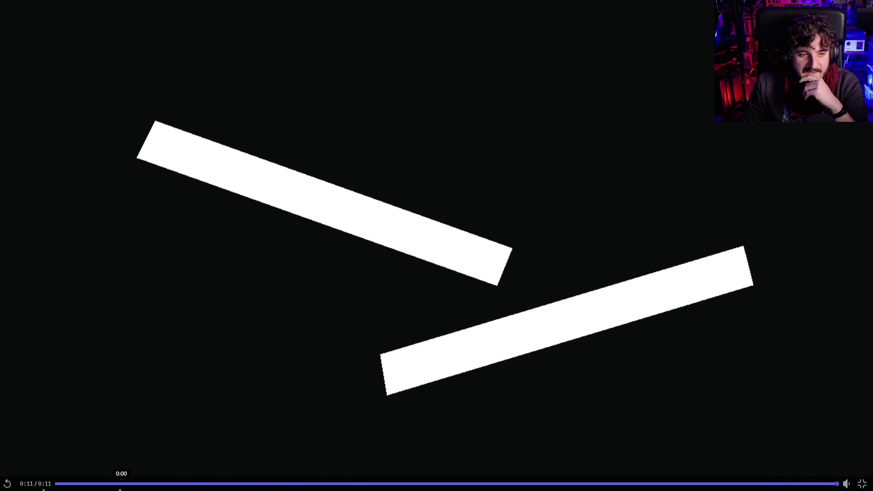
left_click(11, 487)
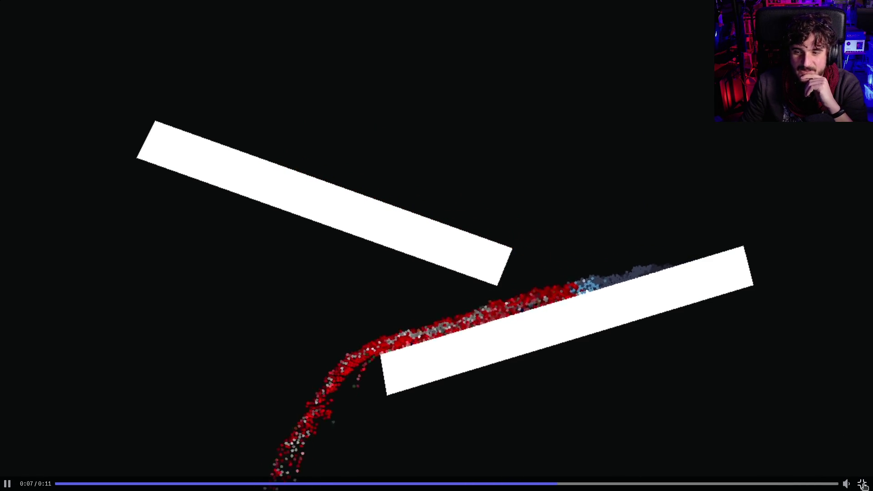
key("Escape")
key("alt+Tab")
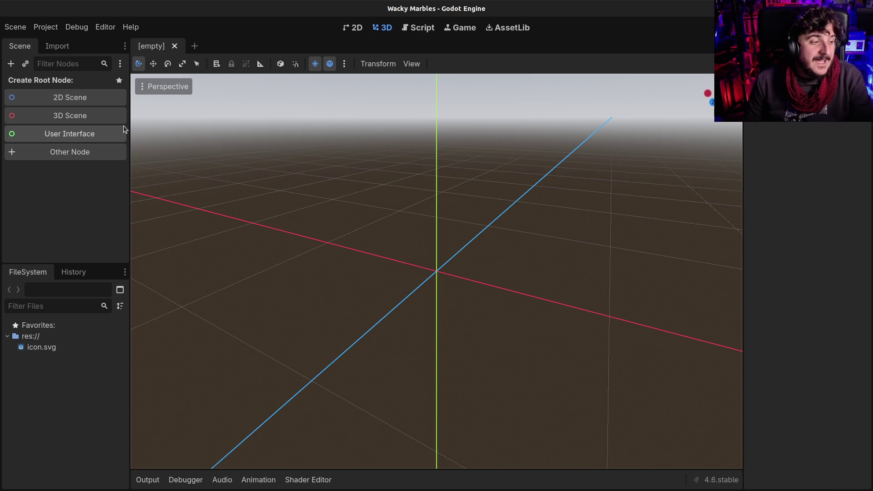
Create a 3D Scene root node and rename it Marble.
left_click(83, 119)
mouse_move(347, 267)
left_mouse_down()
mouse_move(307, 254)
mouse_move(288, 269)
mouse_move(292, 209)
left_mouse_up()
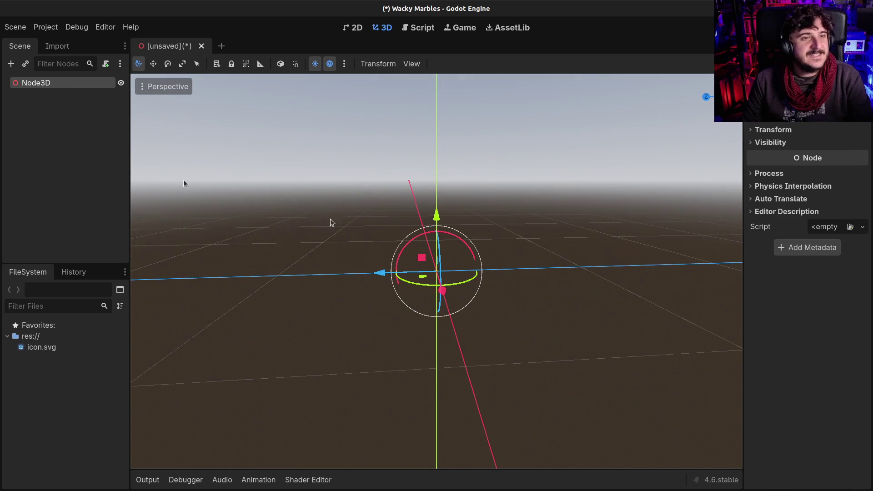
double_click(54, 86)
type("Marble")
key("Return")
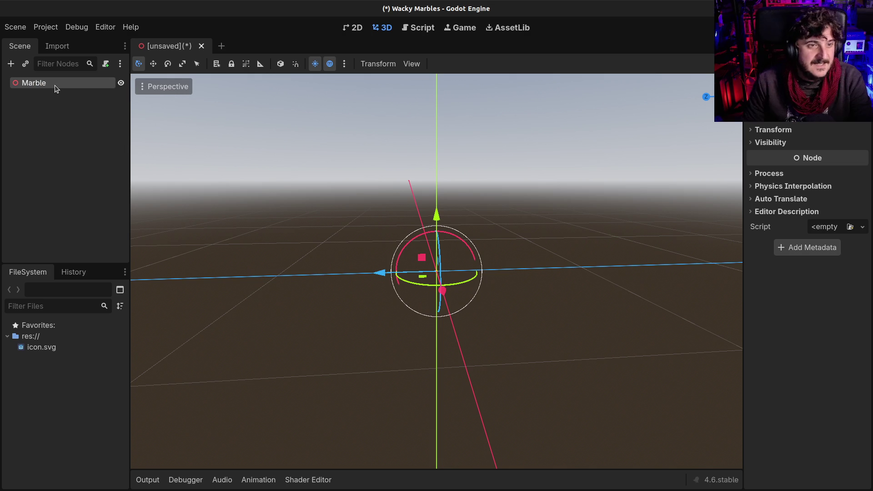
Save the scene as marble.tscn inside a new scenes folder.
key("ctrl+s")
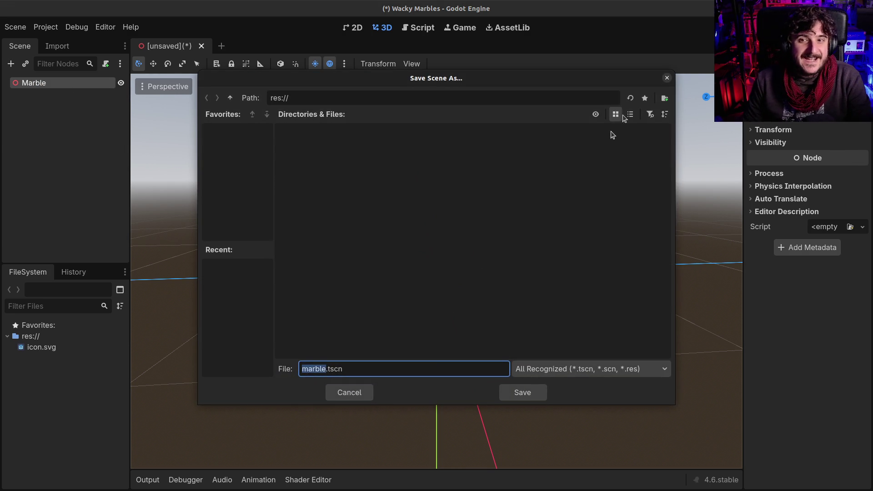
left_click(667, 102)
type("scene")
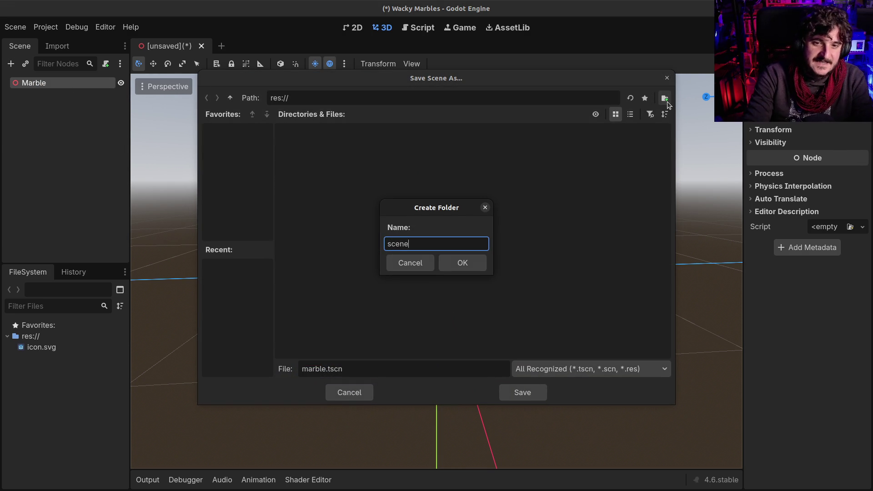
type("s")
key("Return")
left_click(530, 390)
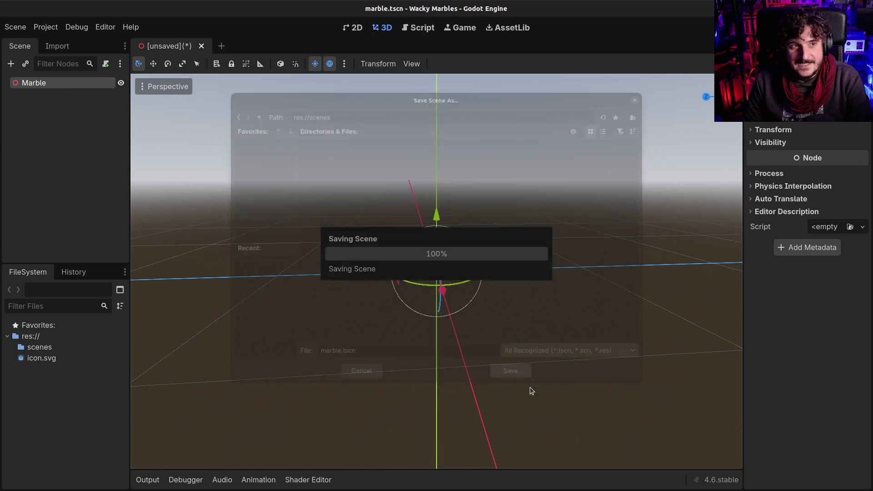
key("ctrl+a")
key("Escape")
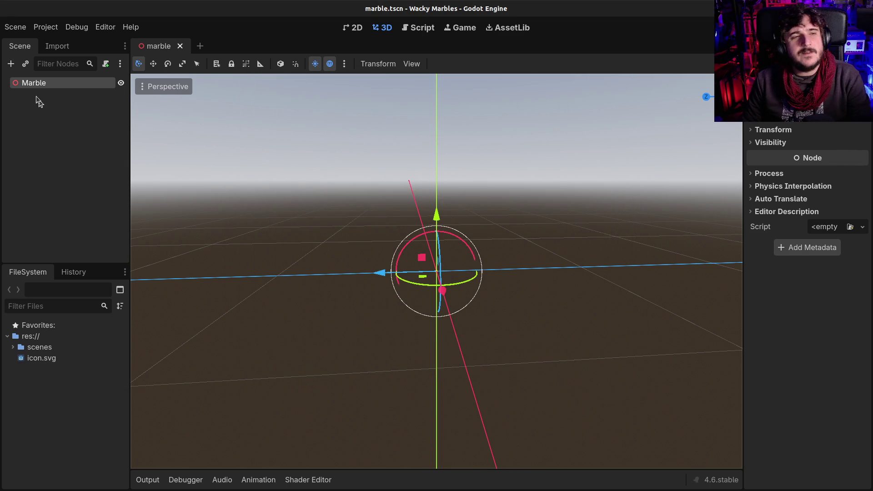
right_click(31, 84)
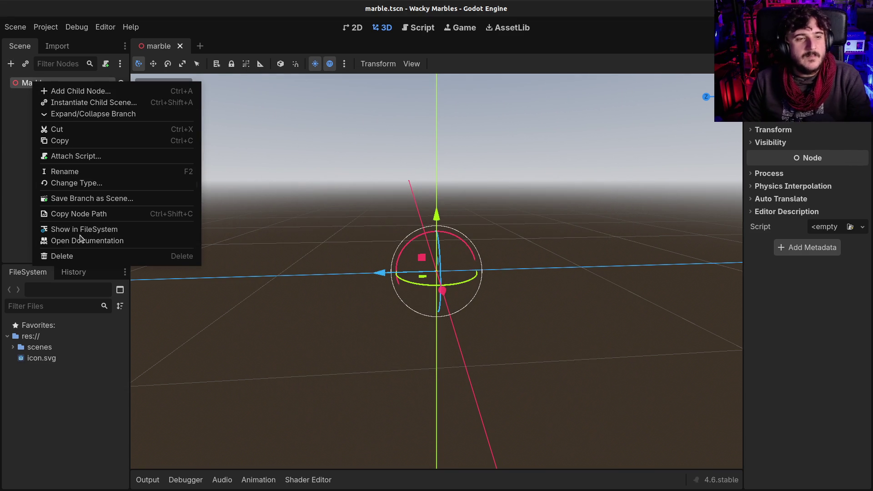
Change the Marble node's type to RigidBody3D and save the scene.
left_click(90, 183)
type("rigid")
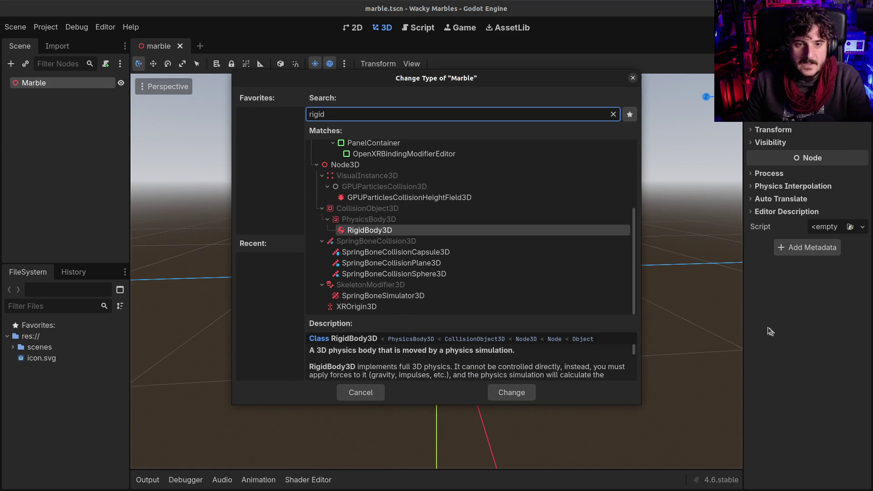
key("Return")
key("ctrl+s")
Add a CollisionShape3D child to Marble with a new SphereShape3D.
key("ctrl+a")
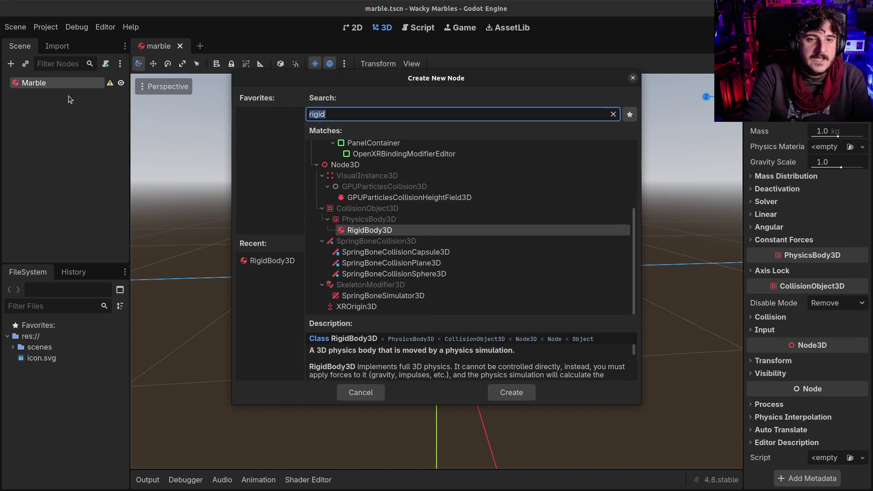
type("collisionshape")
key("Return")
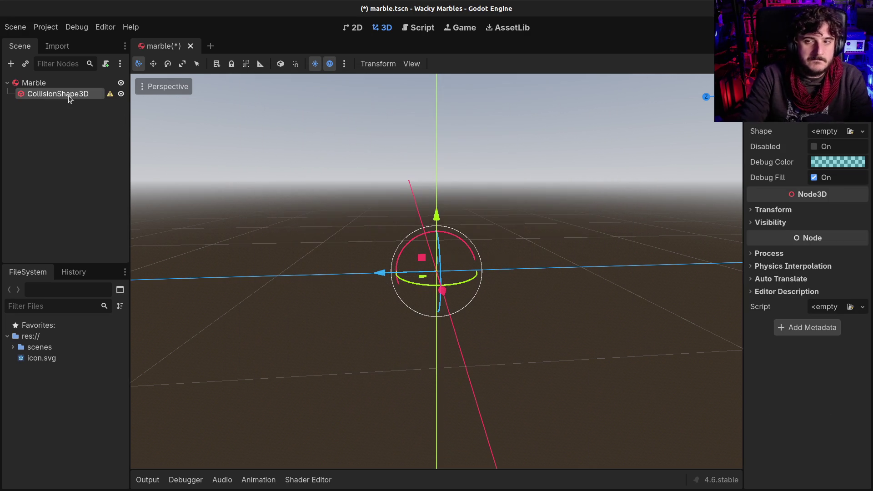
left_click(862, 131)
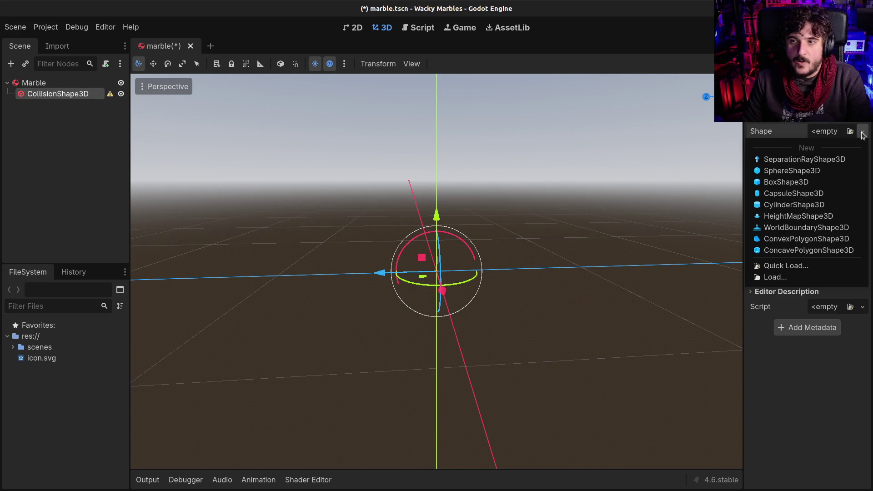
left_click(824, 174)
left_click(28, 83)
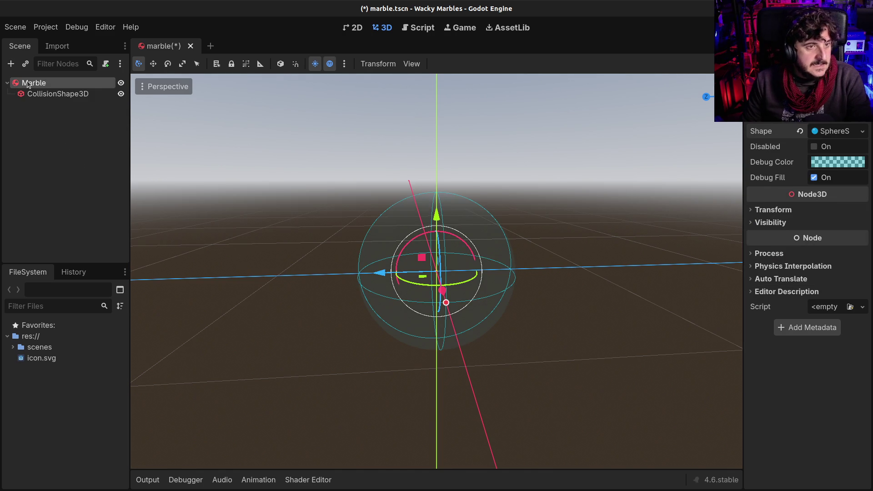
key("ctrl+a")
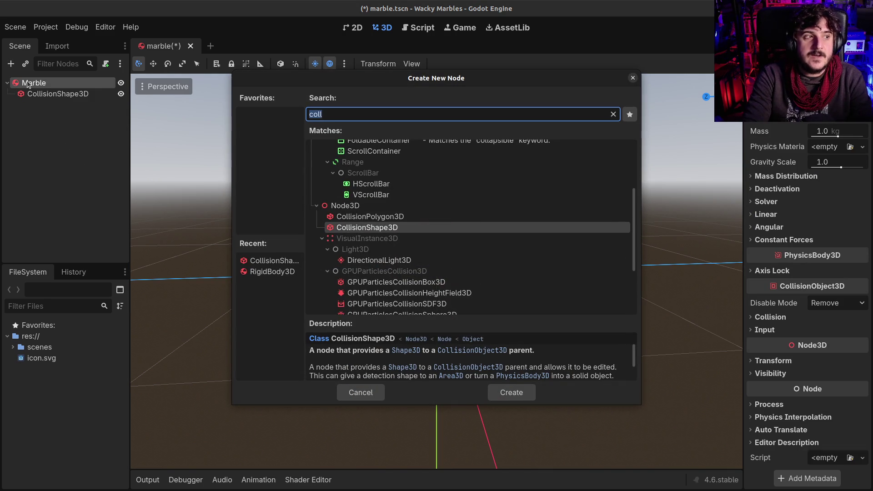
Add a MeshInstance3D child under Marble with a new SphereMesh.
type("mesh")
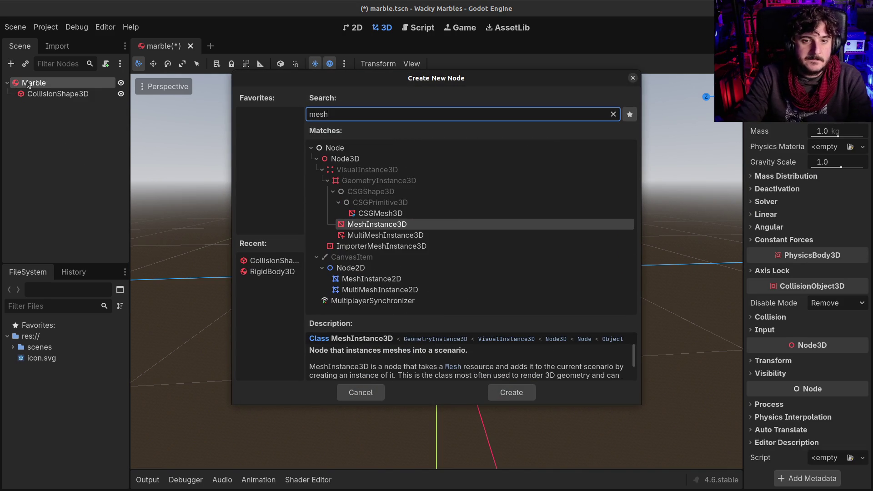
key("Return")
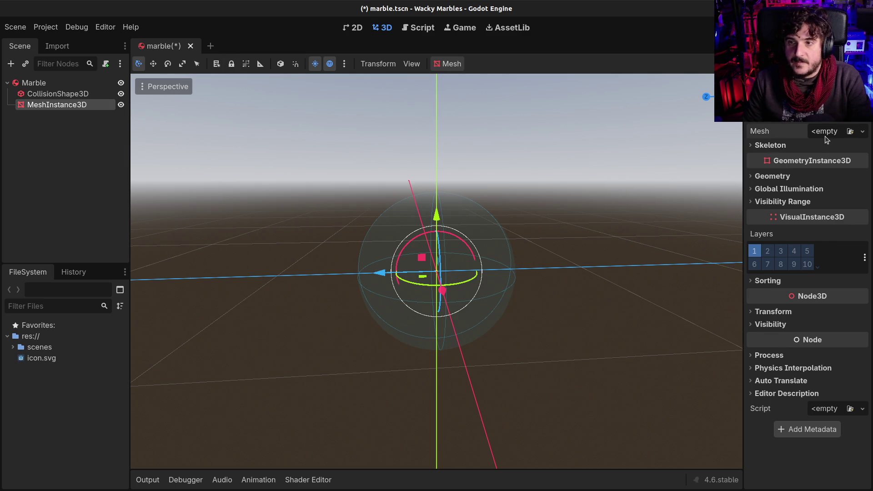
left_click(826, 136)
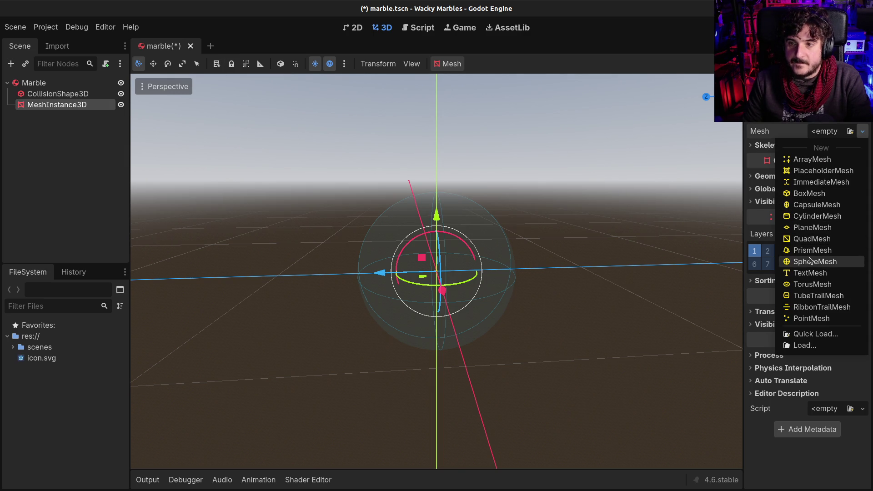
left_click(810, 261)
scroll(288, 224, "down", 3)
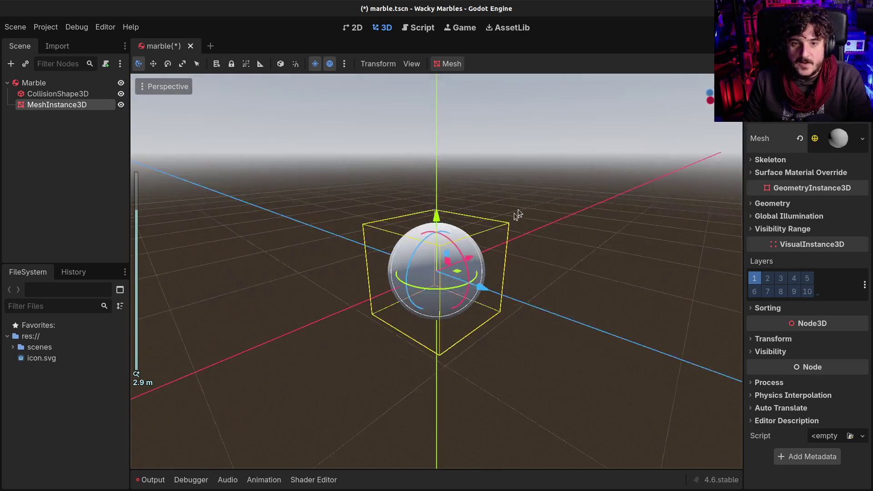
Toggle the sphere mesh's visibility from several angles, leaving it visible.
left_click_drag(515, 216, 384, 179)
left_click(121, 104)
left_click(121, 105)
left_click_drag(373, 236, 304, 261)
scroll(427, 257, "up", 2)
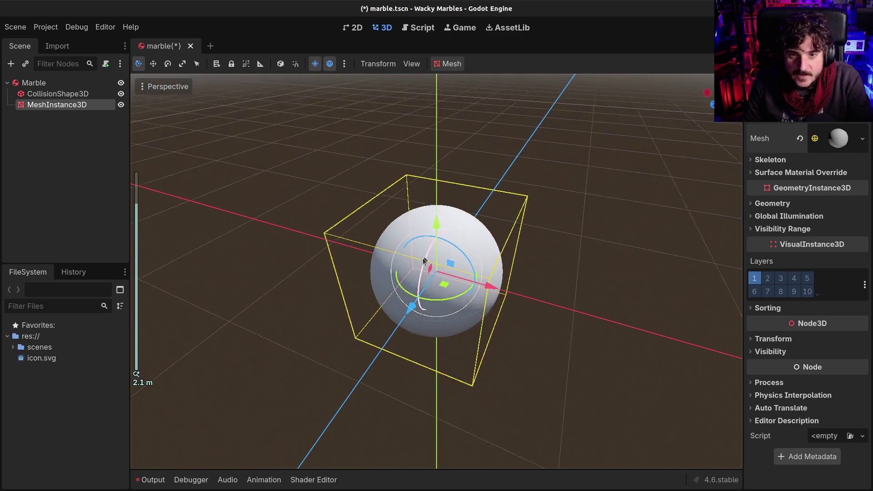
scroll(428, 257, "up", 3)
mouse_move(405, 265)
left_mouse_down()
mouse_move(458, 239)
mouse_move(582, 244)
left_mouse_up()
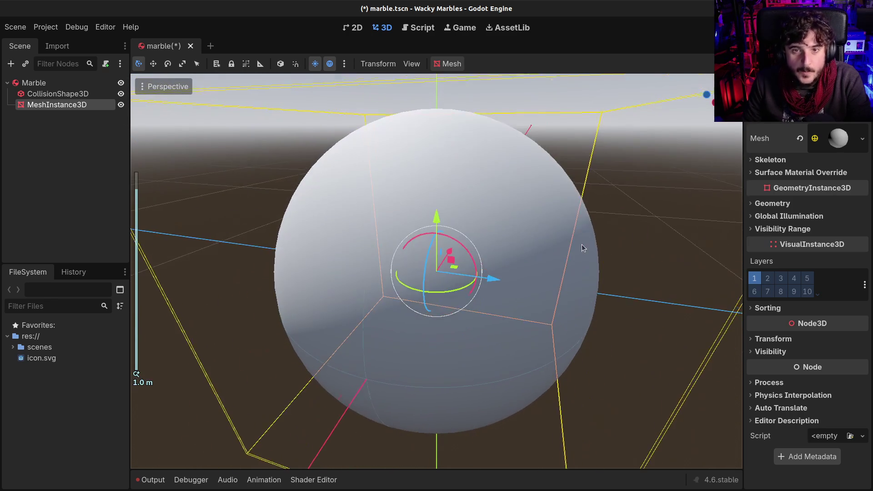
left_click(121, 106)
left_click(121, 106)
left_click(121, 106)
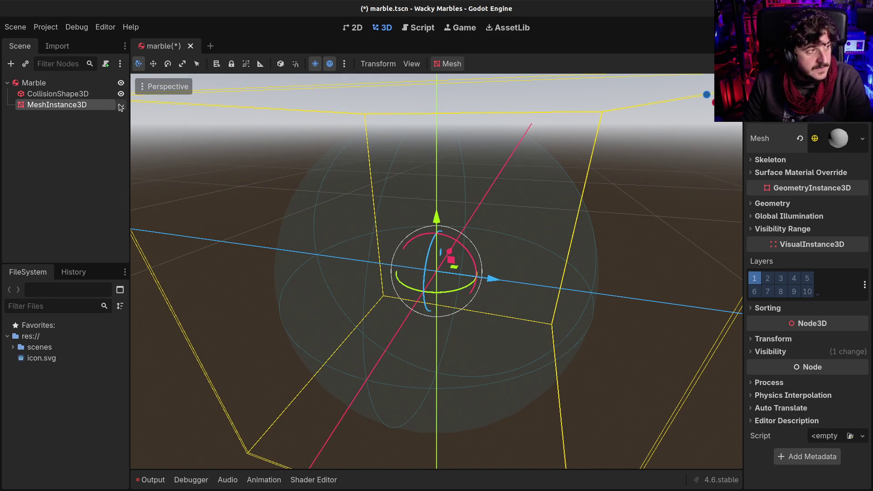
left_click(121, 106)
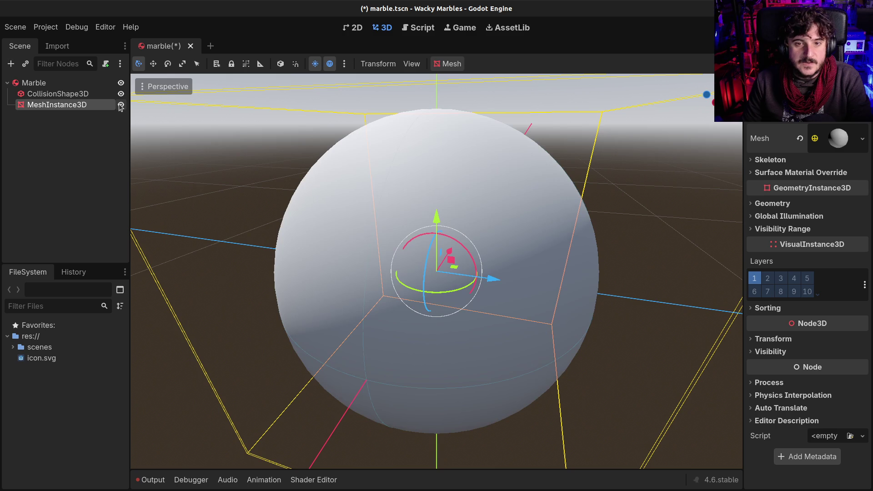
Make the CollisionShape3D's debug colour fully opaque.
left_click(63, 95)
left_click(818, 164)
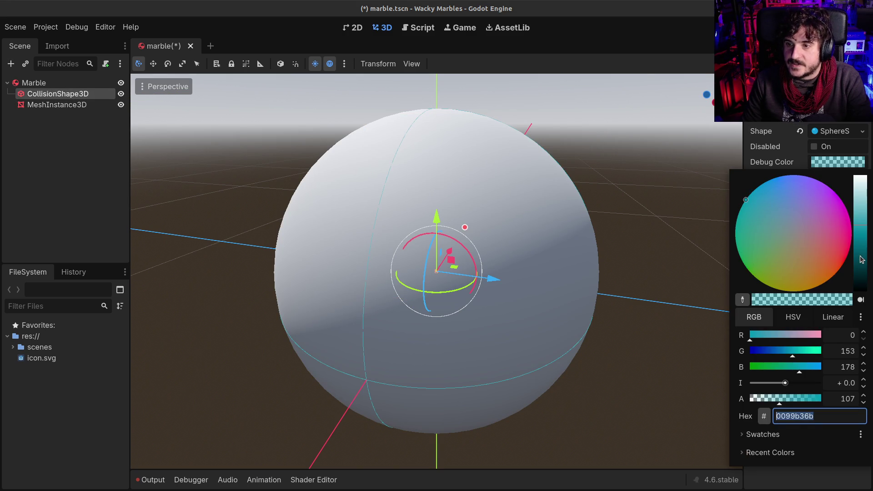
left_click_drag(799, 399, 820, 399)
Move MeshInstance3D above CollisionShape3D in the Scene tree and save marble.tscn.
left_click_drag(590, 270, 168, 170)
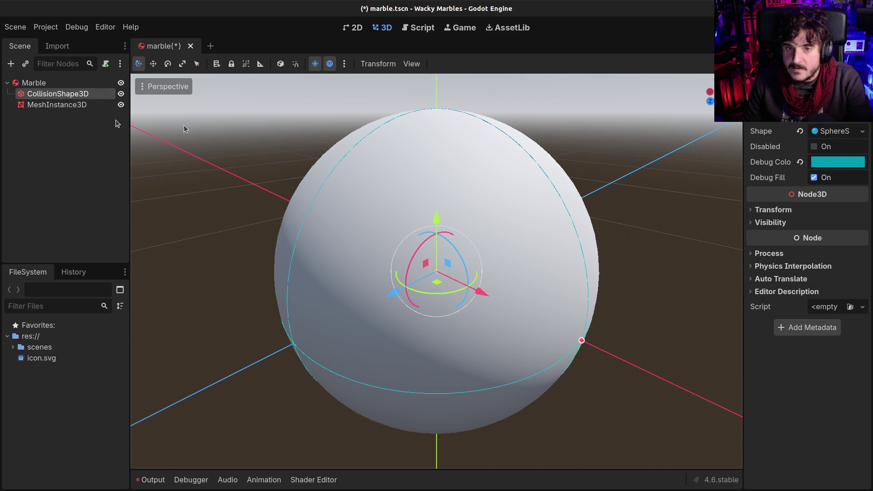
mouse_move(336, 208)
left_mouse_down()
mouse_move(502, 238)
mouse_move(293, 169)
left_mouse_up()
left_click_drag(56, 104, 64, 90)
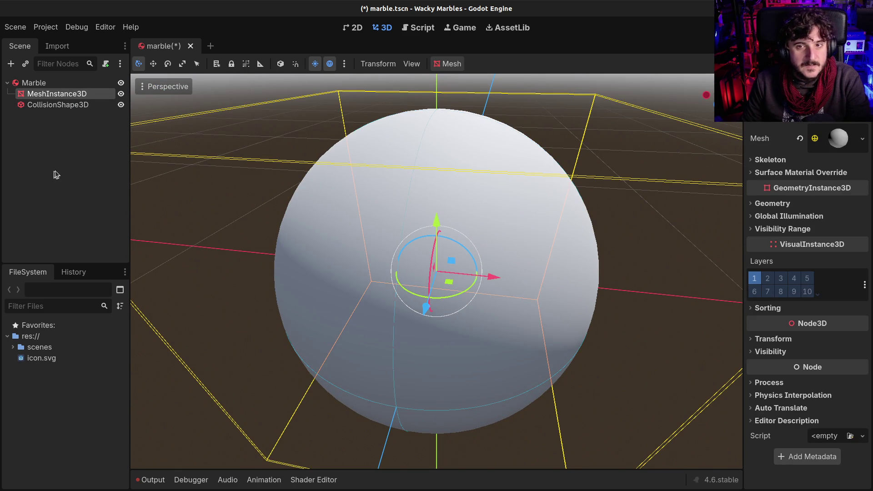
key("ctrl+s")
Zoom out to see the small marble at the origin and select the Marble body.
left_click_drag(310, 182, 594, 187)
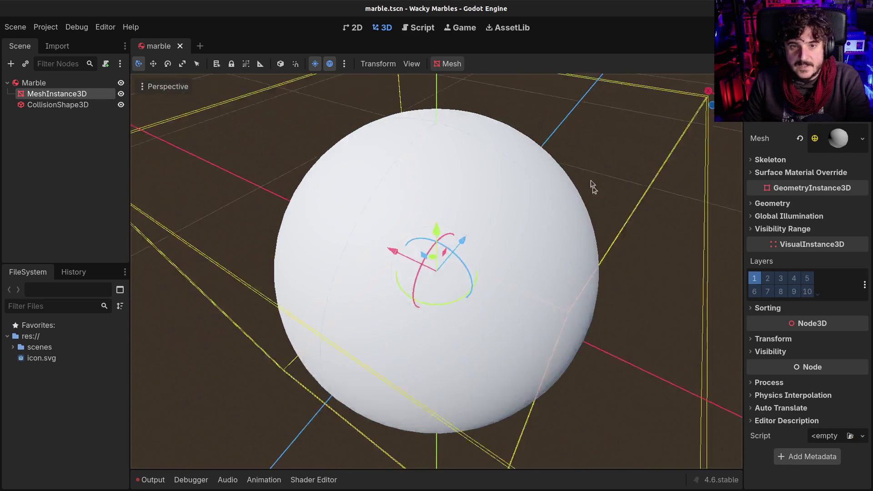
scroll(563, 161, "down", 8)
left_click_drag(482, 267, 364, 277)
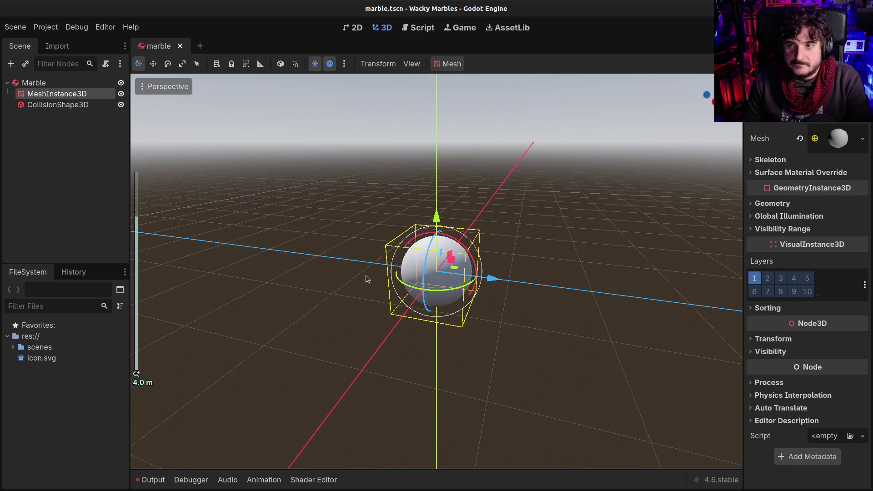
left_click(55, 83)
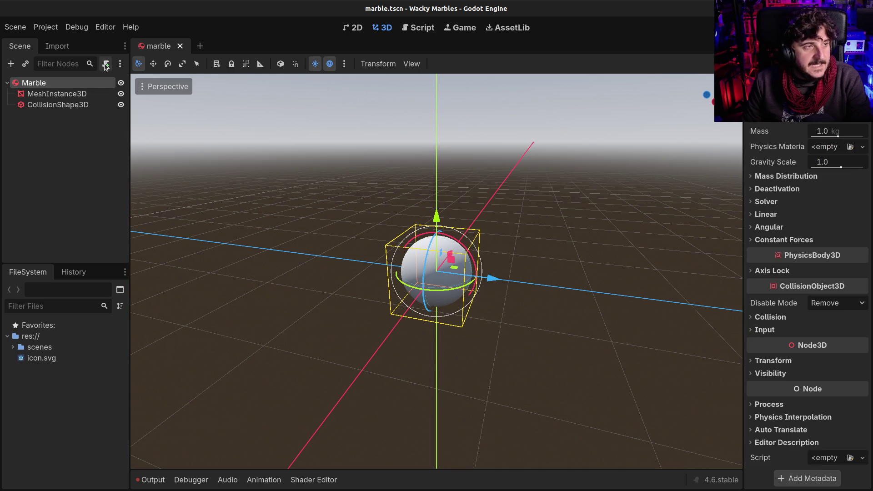
Give Marble a new PhysicsMaterial (friction 1.0, bounce 0.0) and save the scene.
left_click(824, 151)
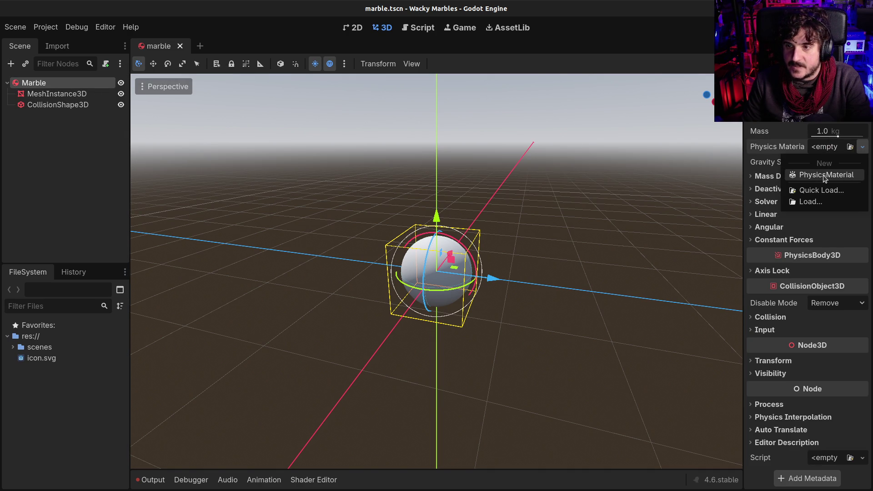
left_click(825, 176)
left_click(846, 148)
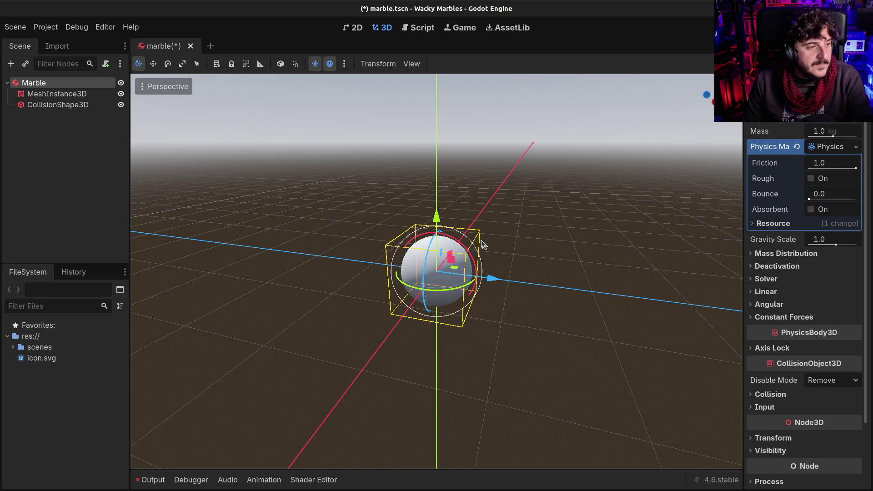
key("ctrl+s")
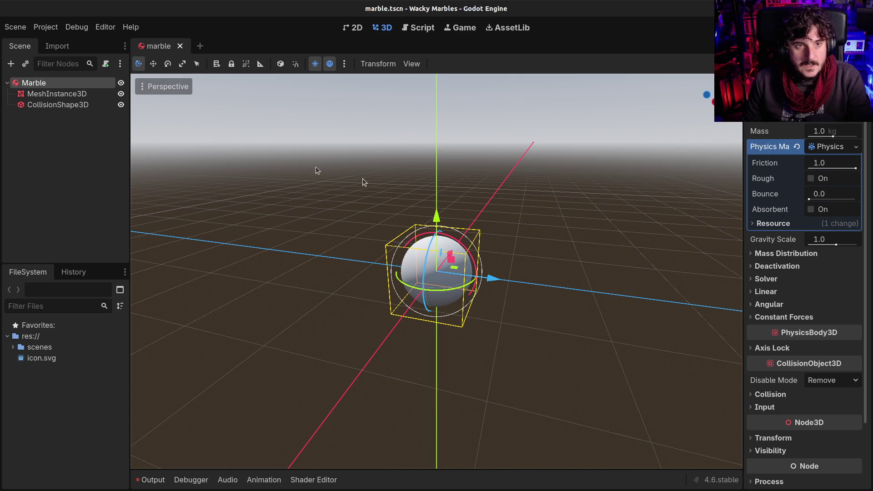
left_click(105, 64)
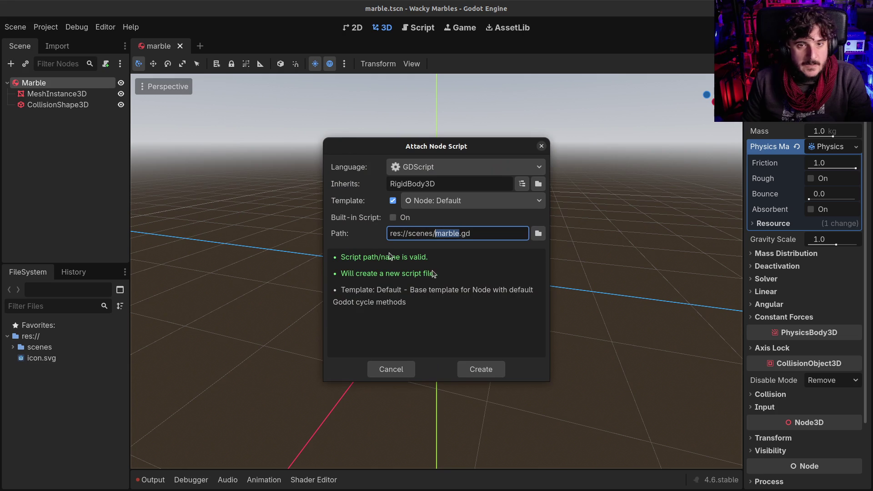
Create the marble.gd script, then check the marble's child nodes in the 3D view.
left_click(476, 366)
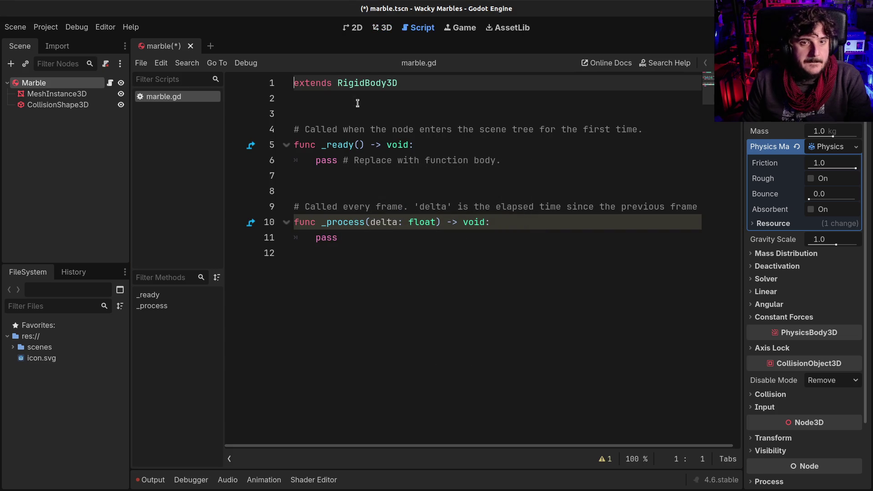
left_click(42, 105)
left_click(39, 92)
left_click(38, 84)
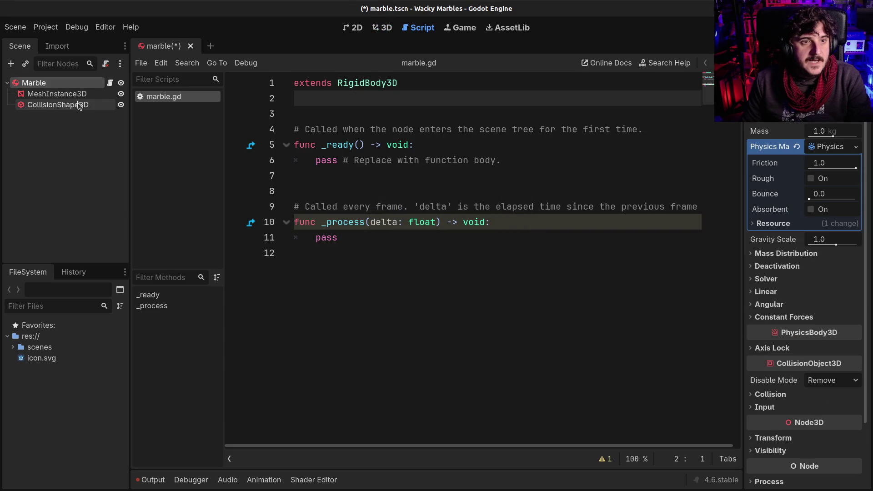
left_click(74, 105)
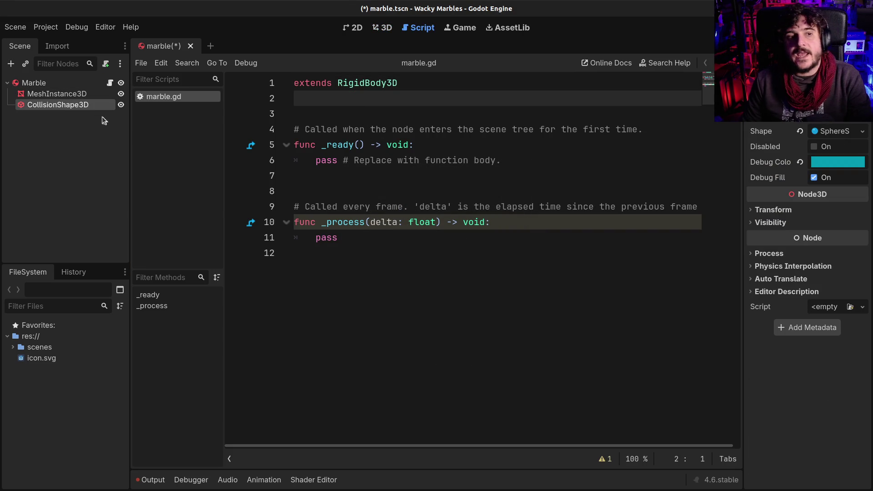
left_click(381, 27)
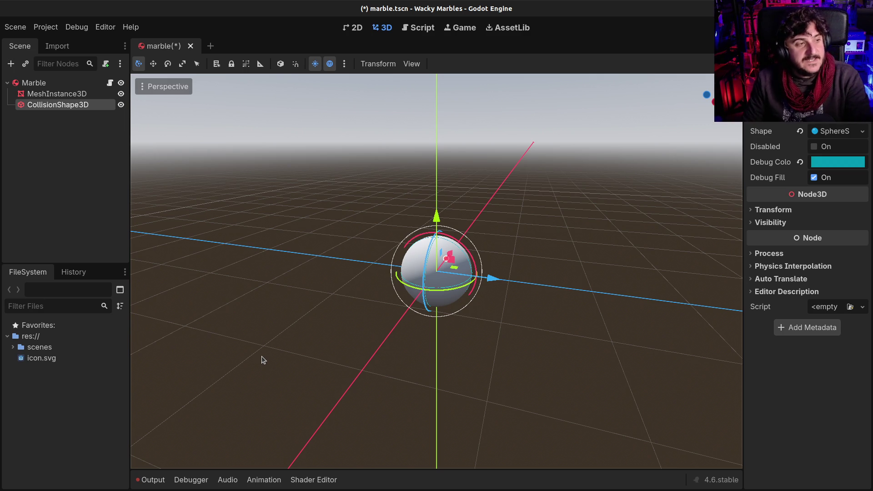
mouse_move(418, 323)
left_mouse_down()
mouse_move(411, 278)
mouse_move(555, 265)
mouse_move(565, 255)
mouse_move(516, 286)
mouse_move(467, 301)
mouse_move(473, 309)
mouse_move(508, 278)
left_mouse_up()
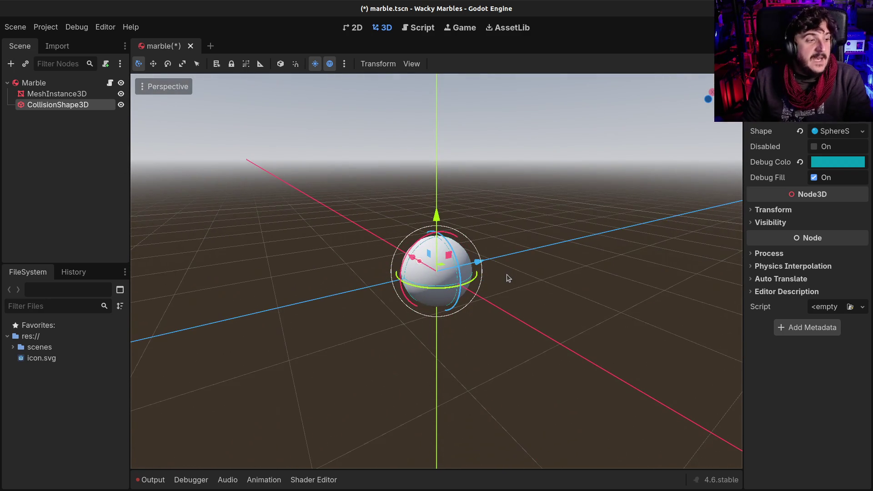
Reopen Marble's script and add blank lines below the extends line.
left_click(53, 82)
left_click(110, 83)
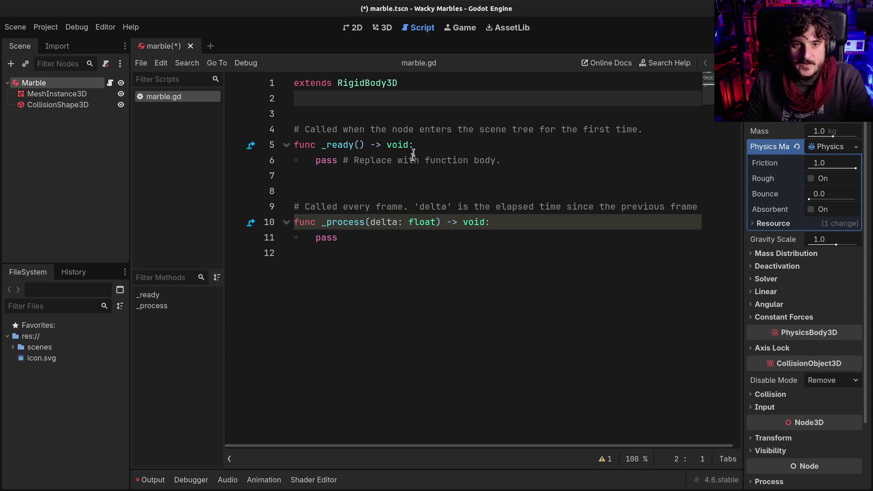
key("Return")
key("Return")
key("Return")
key("Up")
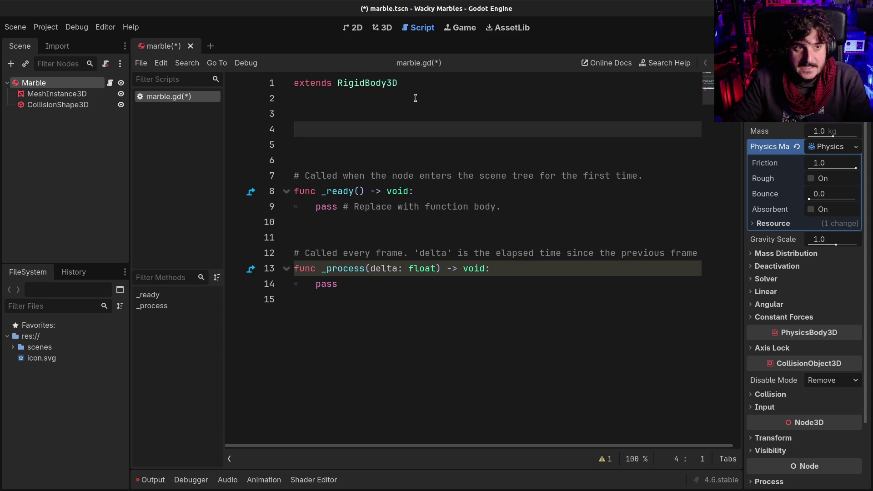
Add an exported color:Color property defaulting to Color.WHITE and save marble.gd.
type("ex")
key("BackSpace")
key("BackSpace")
type("@export ")
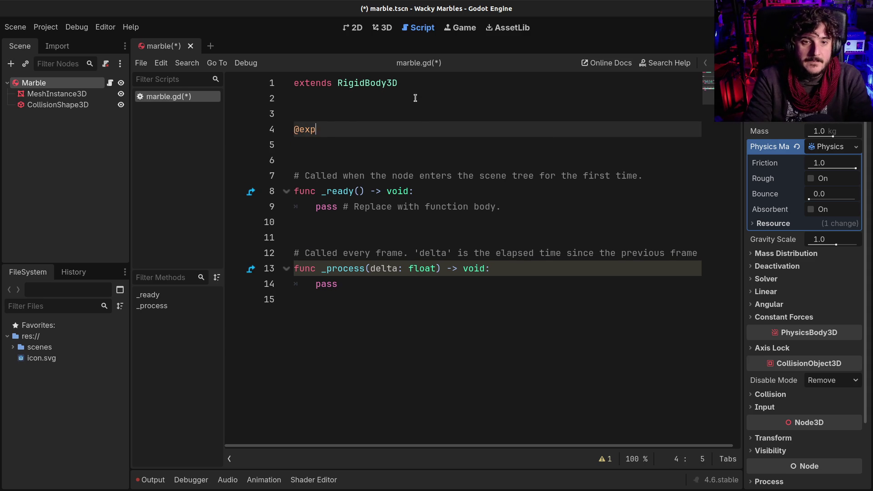
type("var color:Colo")
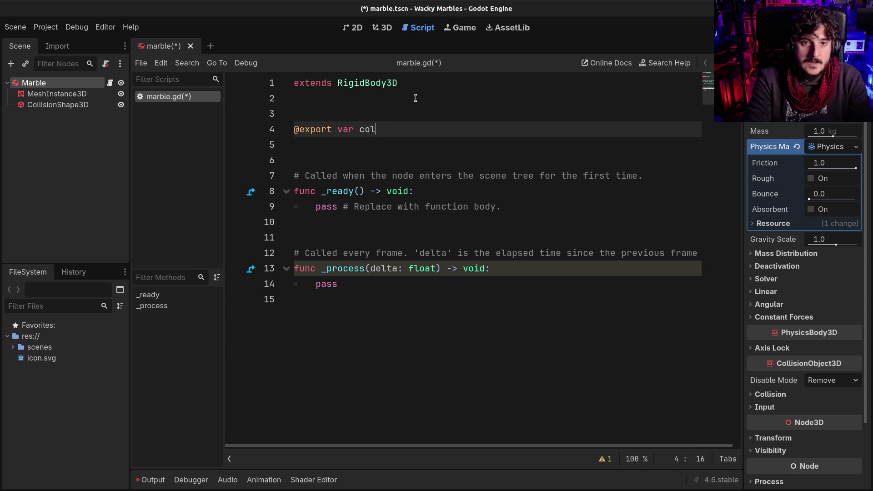
type("r = ")
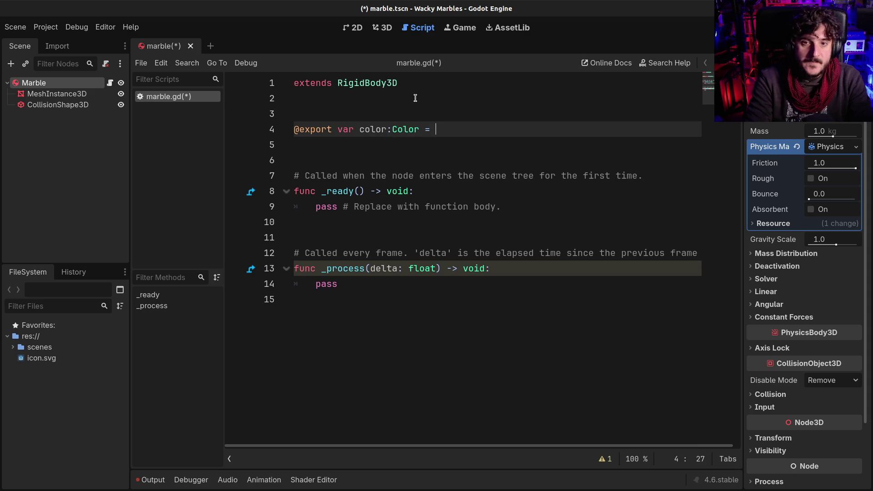
type("Color.WH")
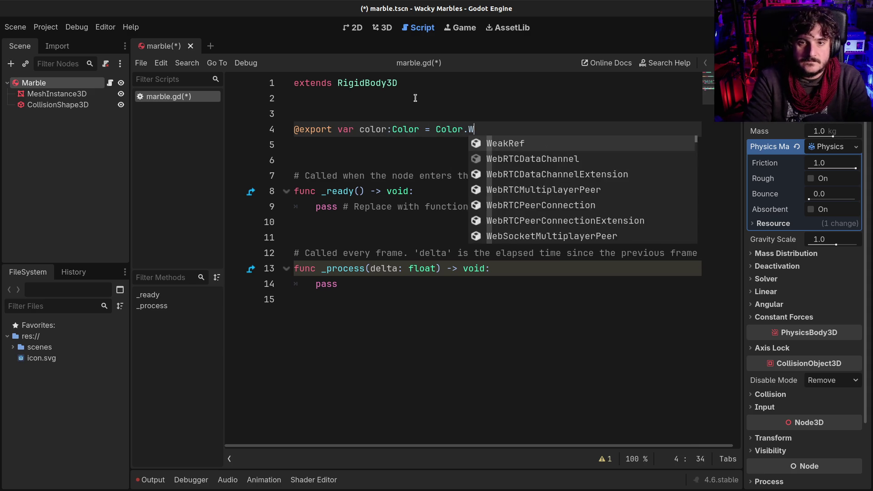
key("Down")
key("Return")
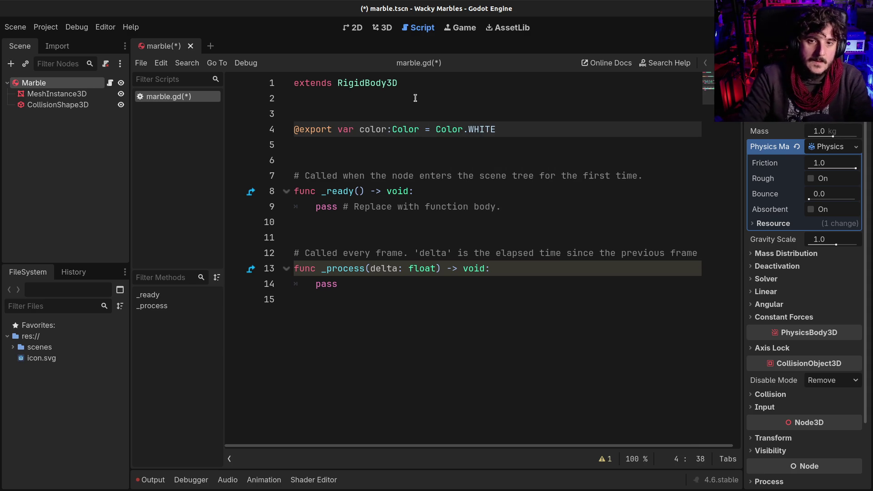
key("ctrl+s")
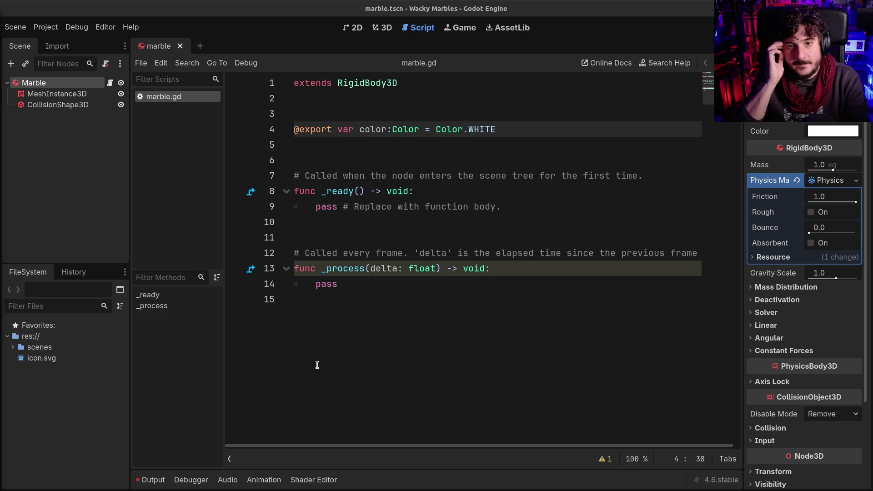
Add an exported player_name:String property below the color line.
left_click(478, 117)
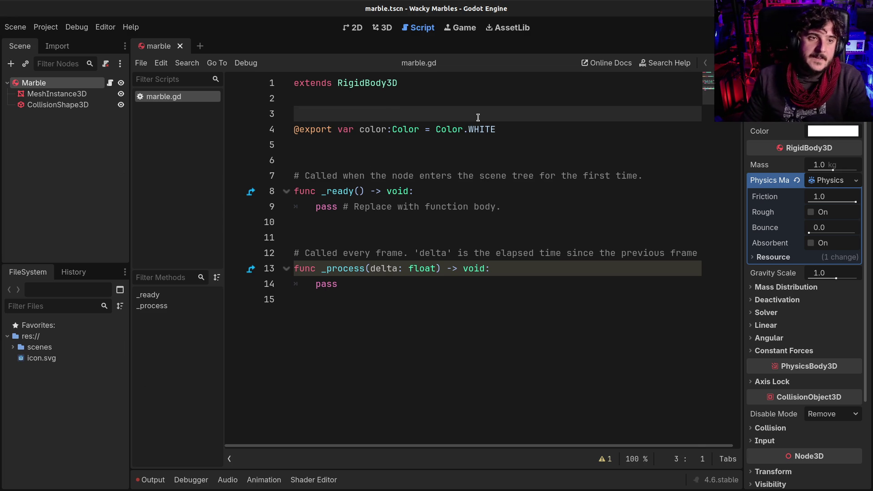
key("Return")
type("@export")
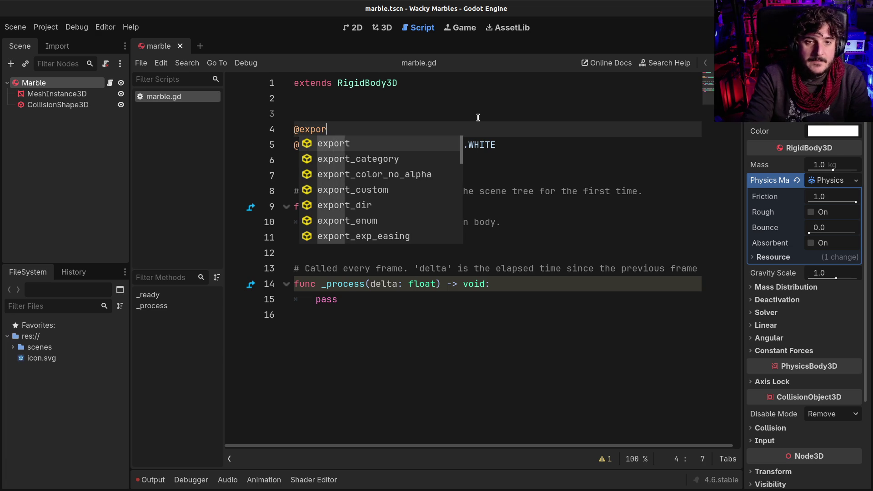
key("BackSpace")
key("BackSpace")
key("BackSpace")
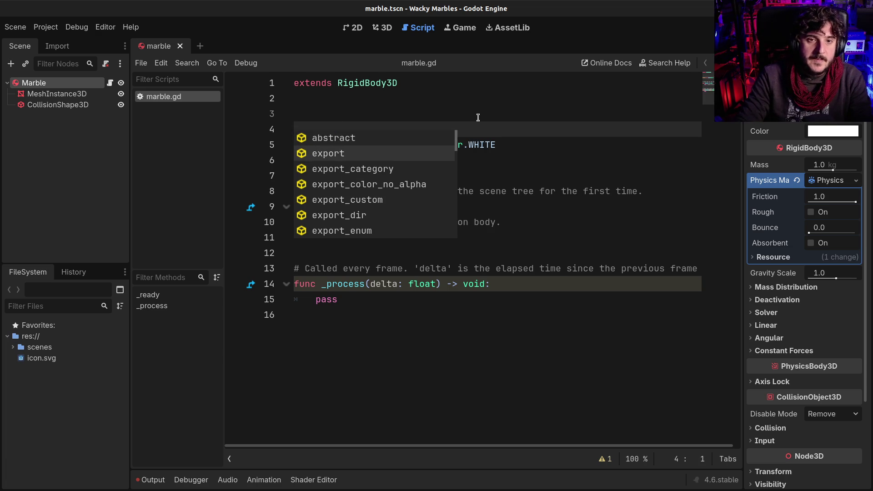
key("Escape")
key("Down")
key("End")
key("Return")
type("@export var ")
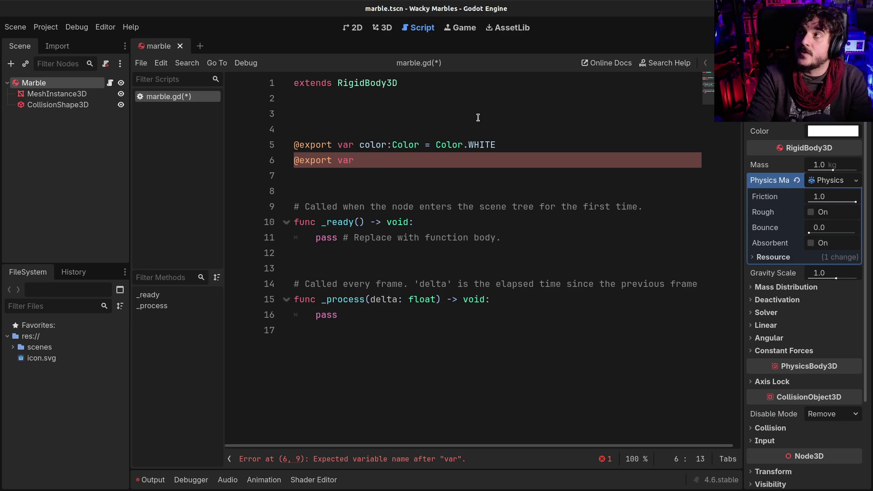
type("player_name:")
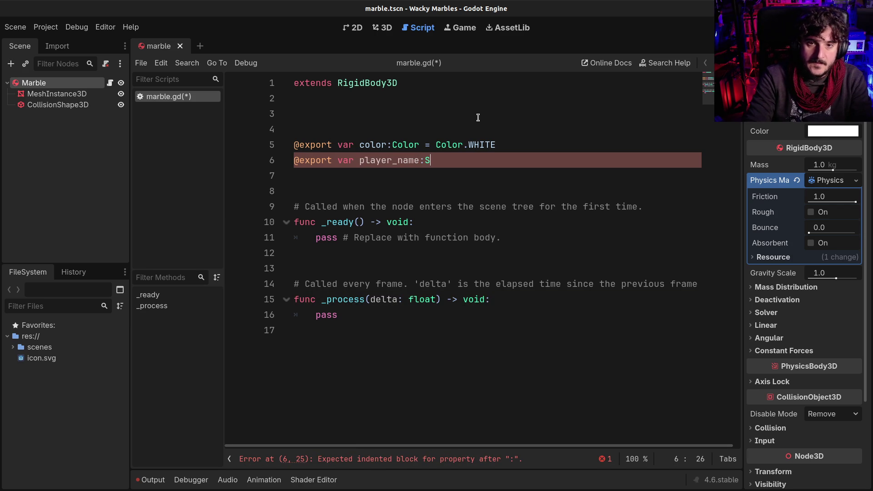
type("St")
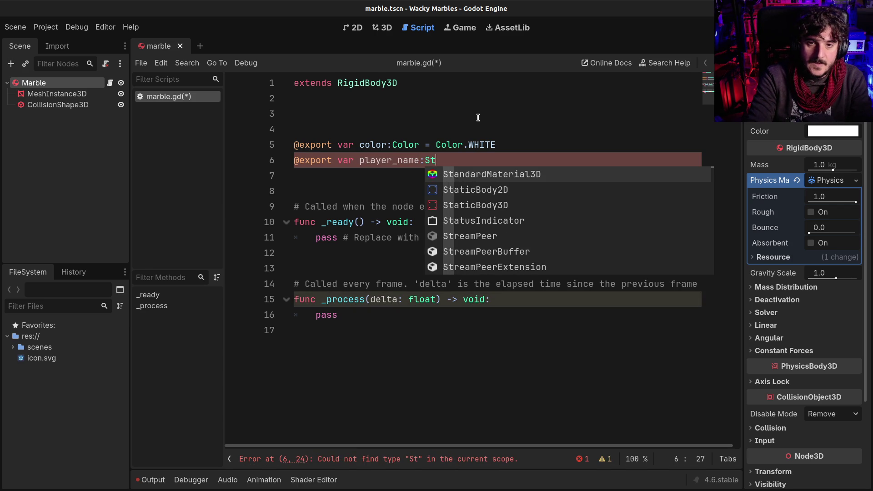
type("ring")
key("Escape")
Rename color to player_color, default player_name to "", and save the script.
key("Up")
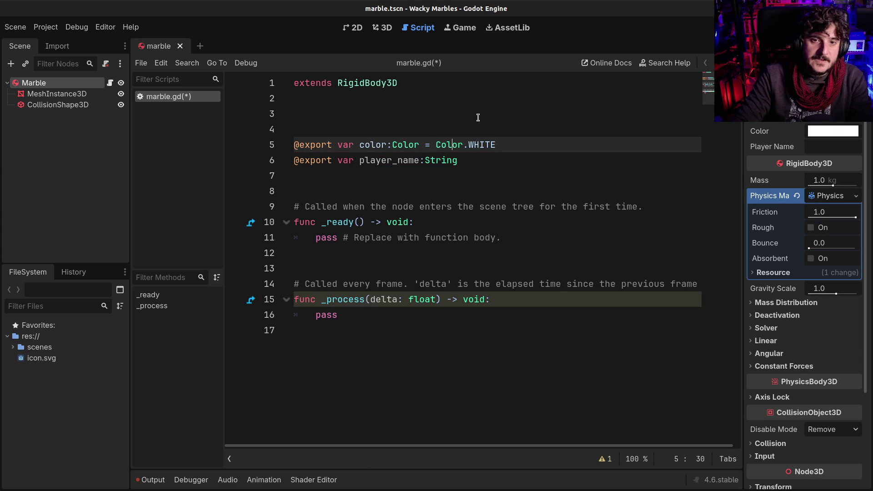
key("ctrl+Left")
key("ctrl+Left")
type("player_")
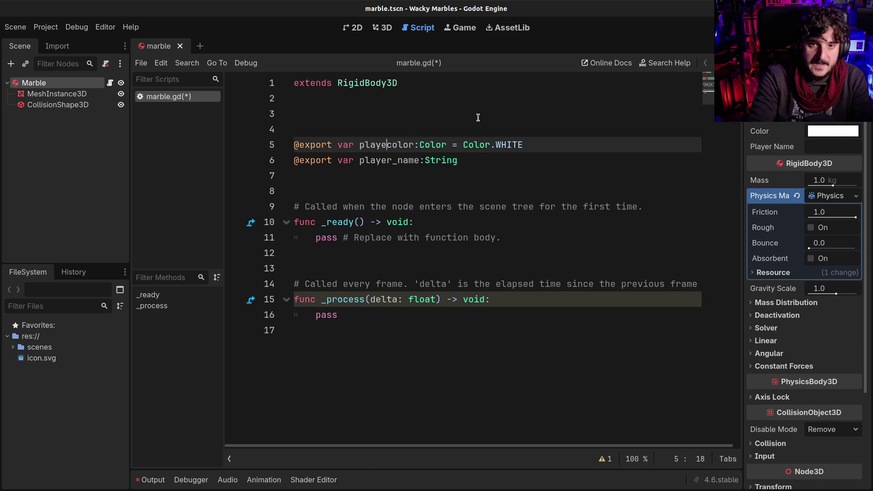
key("Down")
key("End")
type("= \"\"")
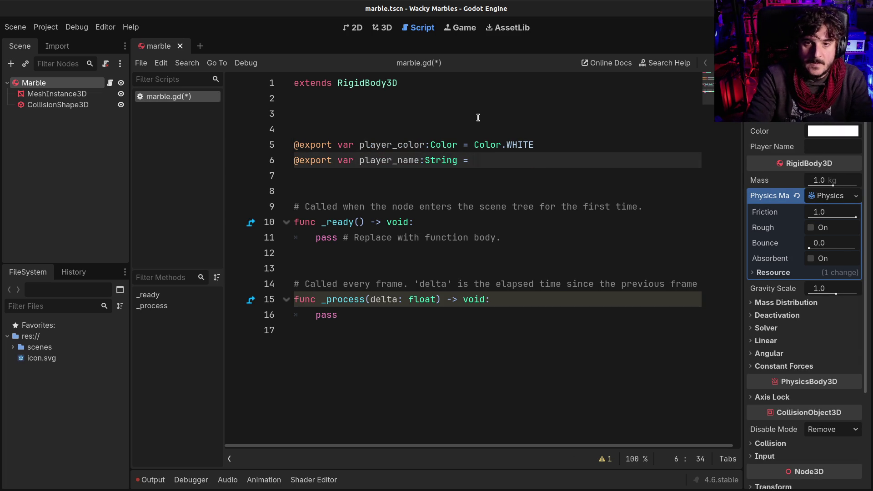
key("ctrl+s")
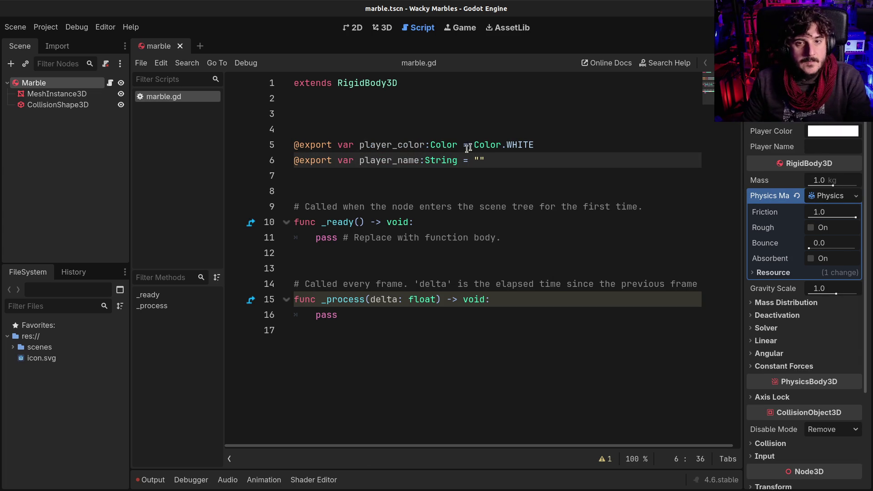
left_click(364, 28)
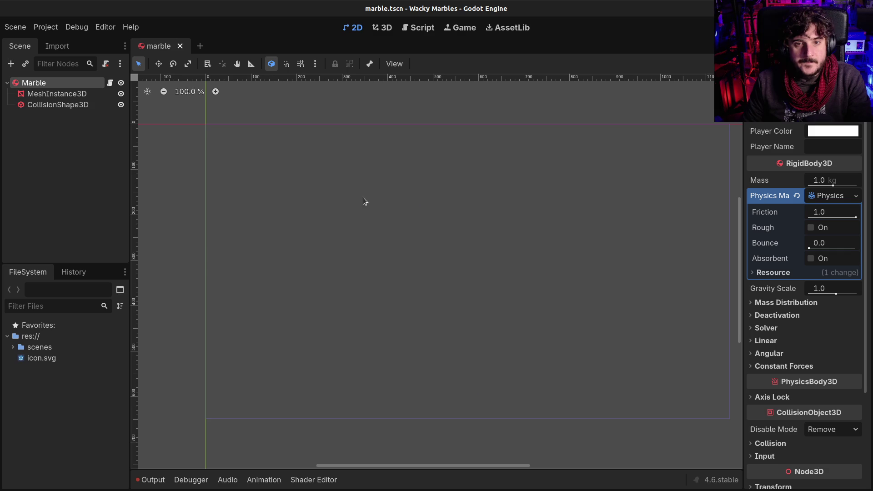
In the 3D view, add a Label3D node as a child of Marble.
left_click(378, 28)
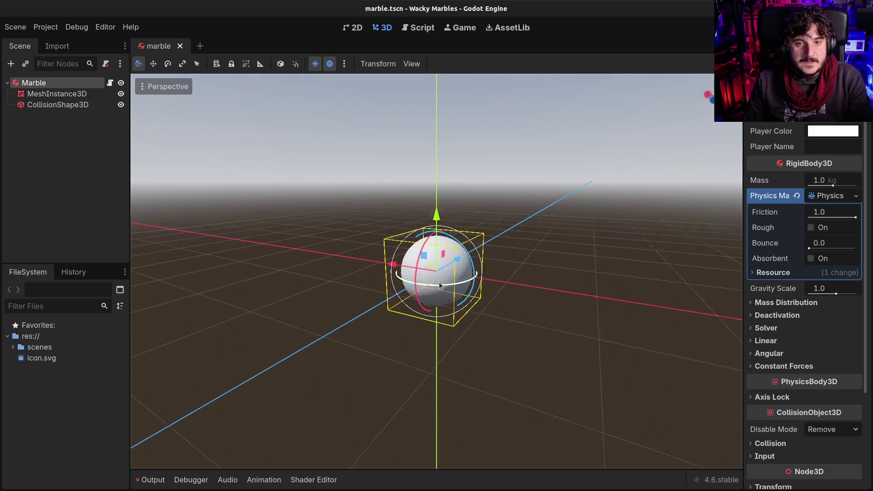
key("ctrl+a")
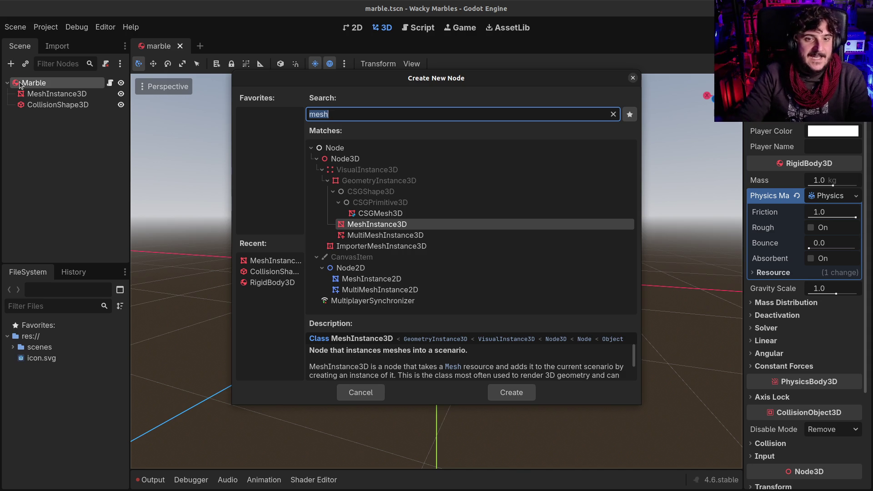
type("lab")
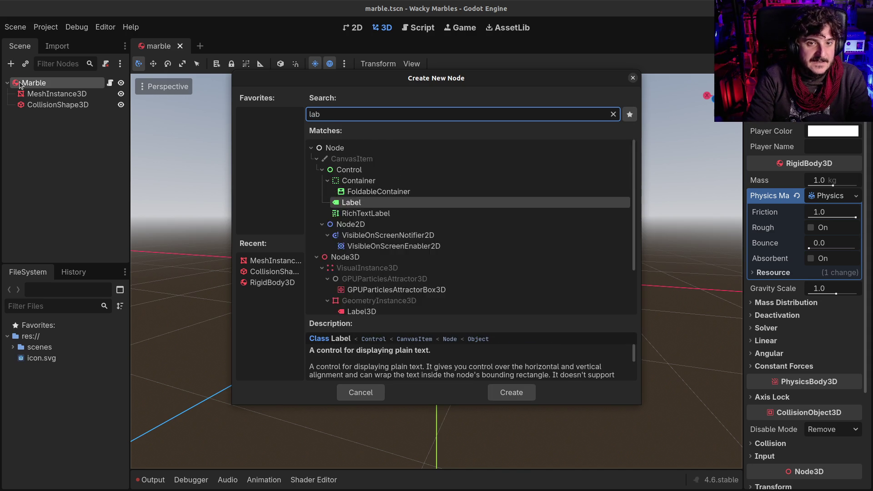
type("le")
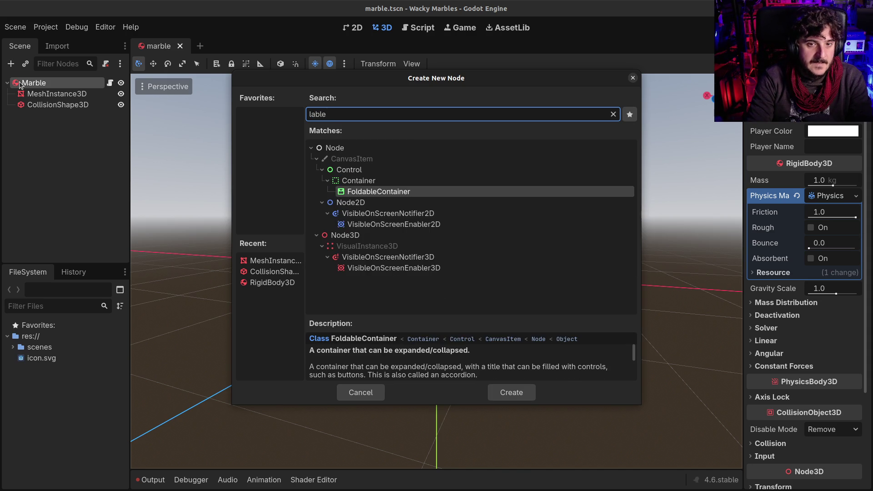
key("BackSpace")
key("BackSpace")
type("el3")
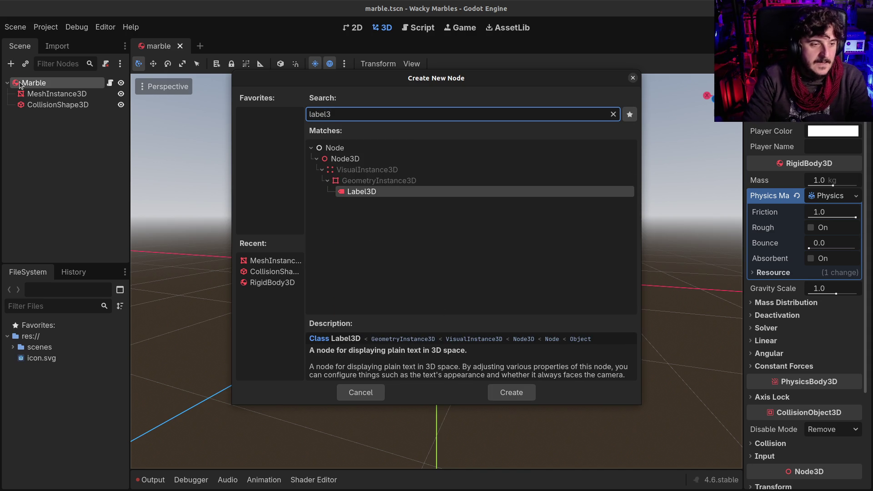
key("Return")
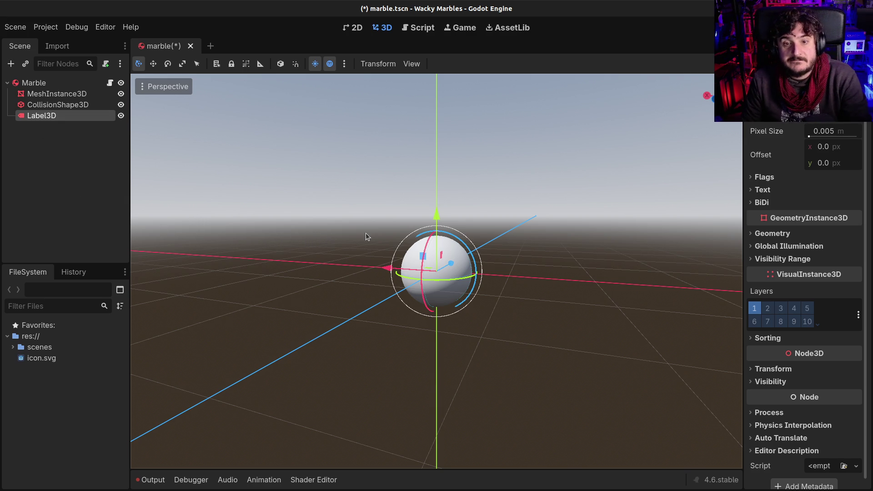
left_click_drag(361, 236, 343, 267)
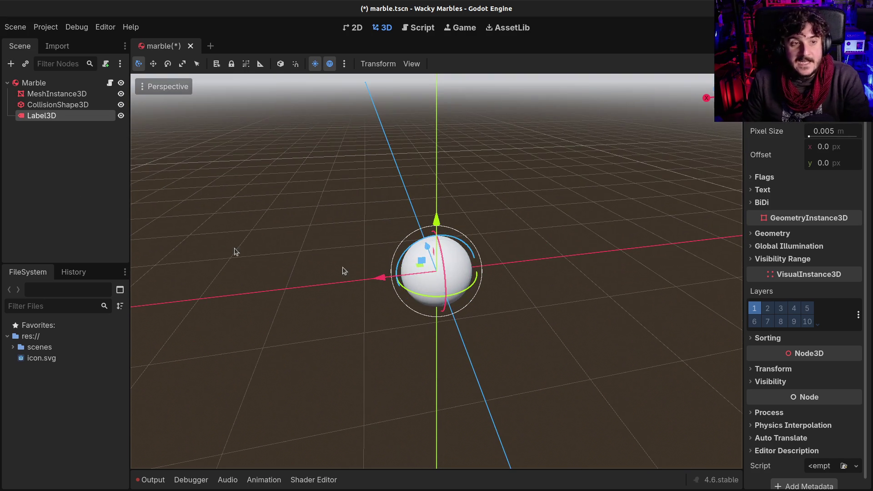
Rename the Label3D to PlayerName and set its text to a sample player username.
left_click(42, 117)
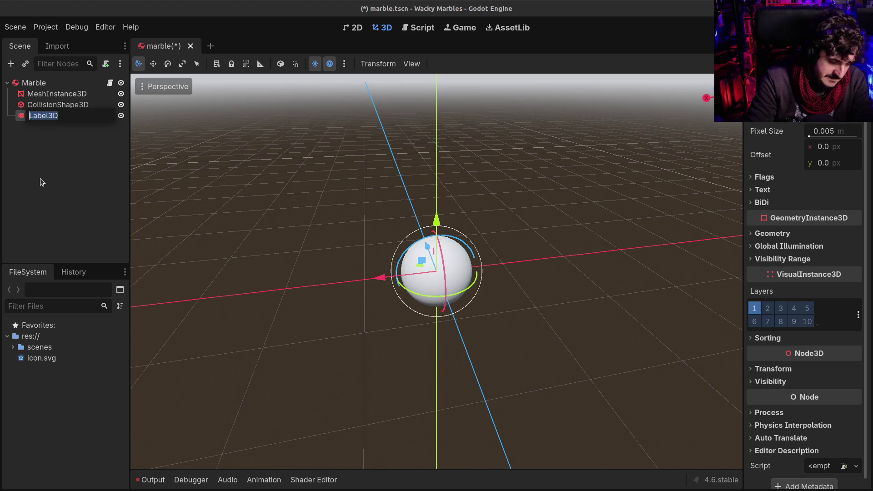
type("PlayerName")
key("Return")
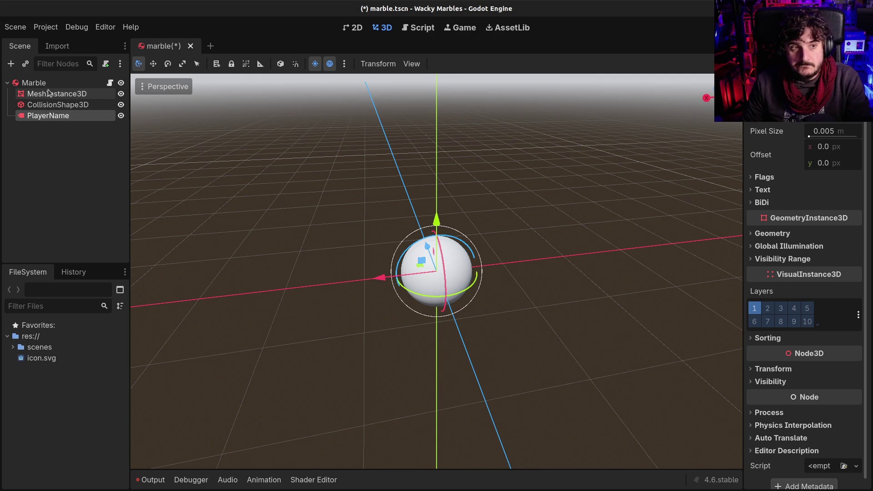
left_click(767, 190)
left_click(791, 257)
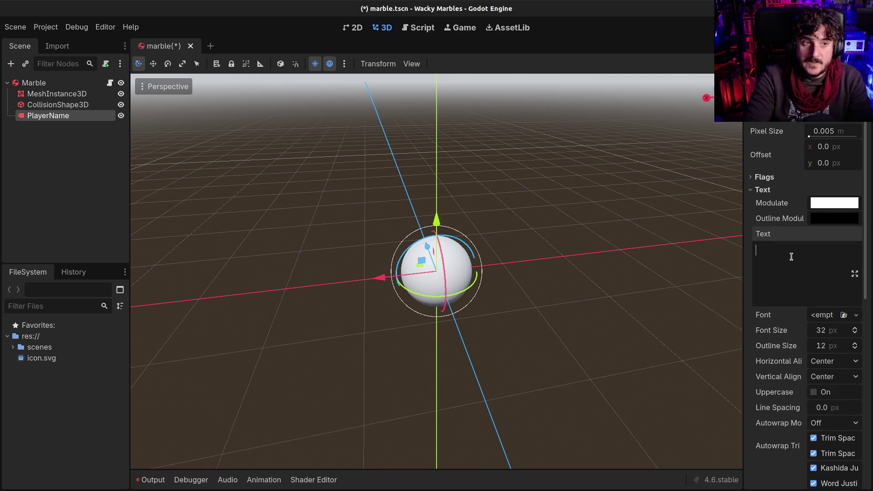
type("thalaenn")
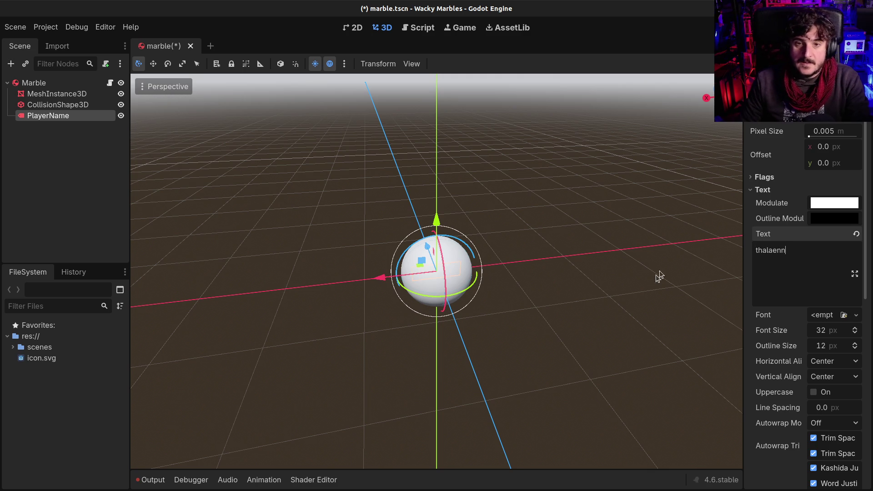
Raise the PlayerName label above the marble and check it from several angles.
left_click_drag(436, 222, 439, 170)
mouse_move(376, 232)
left_mouse_down()
mouse_move(312, 227)
mouse_move(370, 230)
mouse_move(348, 207)
mouse_move(386, 191)
left_mouse_up()
left_click_drag(437, 165, 437, 163)
left_click(42, 94)
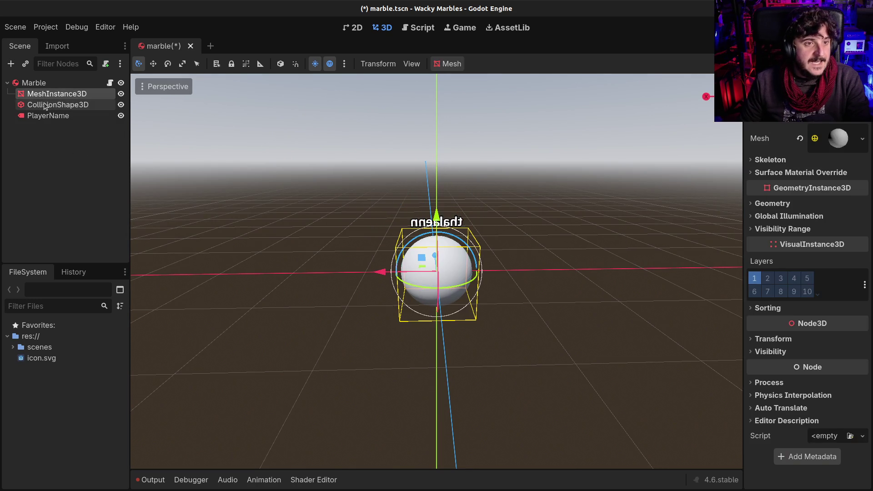
left_click(44, 105)
mouse_move(389, 298)
left_mouse_down()
mouse_move(615, 268)
mouse_move(709, 288)
mouse_move(504, 241)
left_mouse_up()
scroll(390, 242, "up", 4)
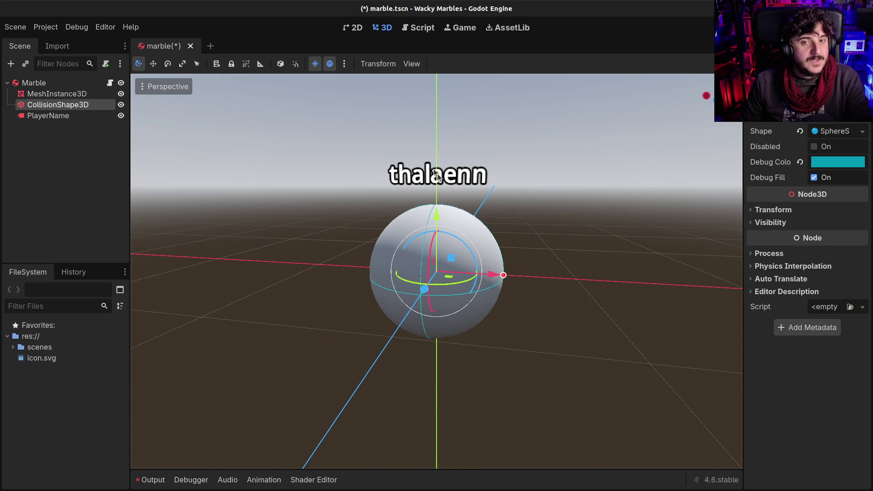
left_click_drag(384, 234, 394, 243)
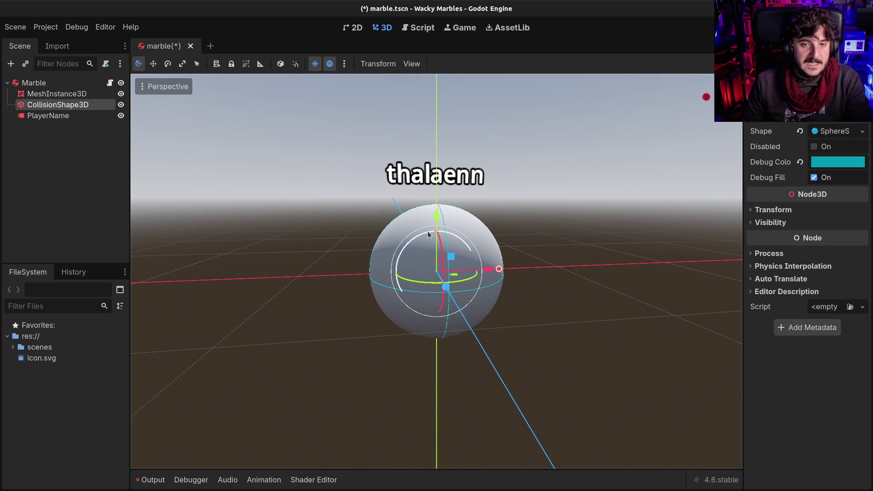
mouse_move(487, 242)
left_mouse_down()
mouse_move(441, 278)
mouse_move(511, 244)
mouse_move(475, 212)
left_mouse_up()
scroll(511, 244, "up", 2)
scroll(511, 220, "down", 5)
left_click(62, 117)
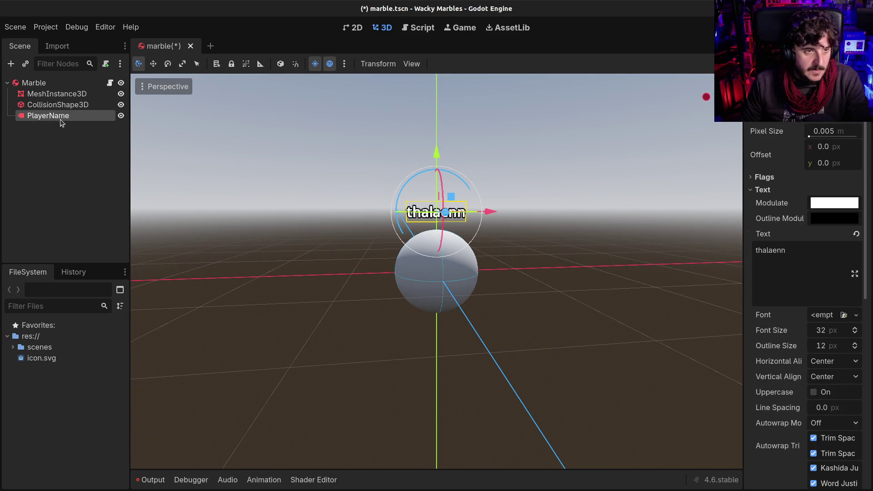
Lower the PlayerName label slightly and set its Billboard flag to Enabled.
left_click_drag(437, 153, 437, 158)
left_click_drag(621, 260, 555, 273)
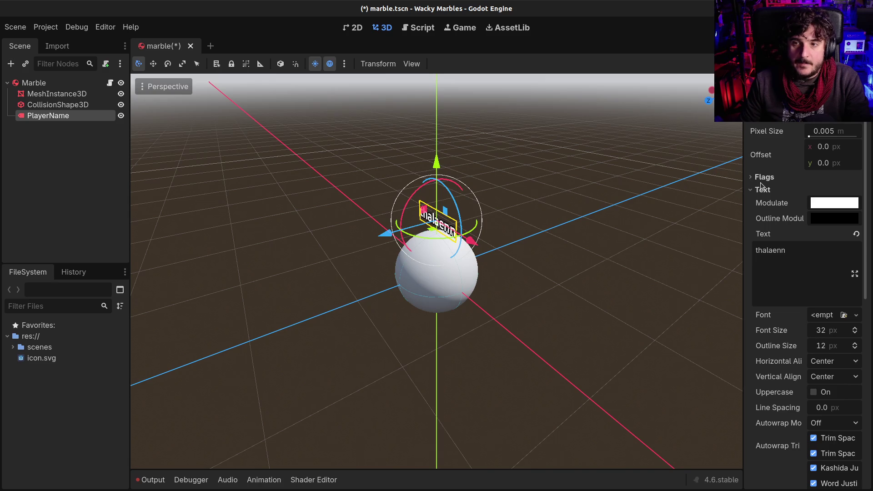
left_click(764, 177)
left_click(825, 191)
left_click(825, 219)
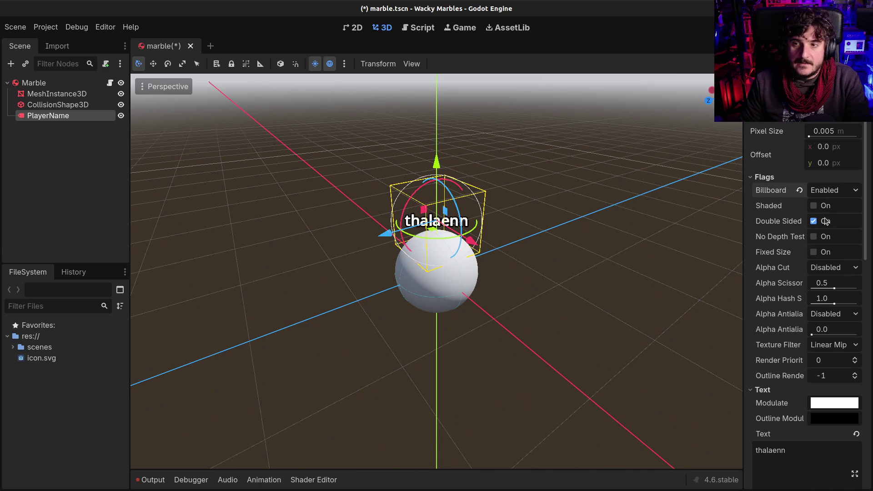
Orbit around the marble to confirm the label faces the camera, and save marble scene.
mouse_move(500, 214)
left_mouse_down()
mouse_move(430, 264)
mouse_move(324, 212)
mouse_move(405, 164)
mouse_move(594, 255)
left_mouse_up()
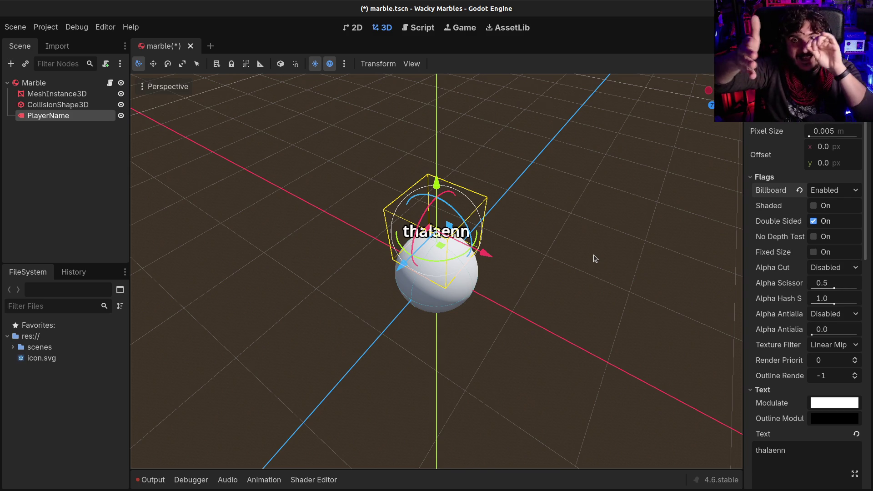
mouse_move(468, 252)
left_mouse_down()
mouse_move(369, 173)
mouse_move(296, 220)
mouse_move(439, 237)
mouse_move(582, 232)
mouse_move(549, 243)
left_mouse_up()
key("ctrl+s")
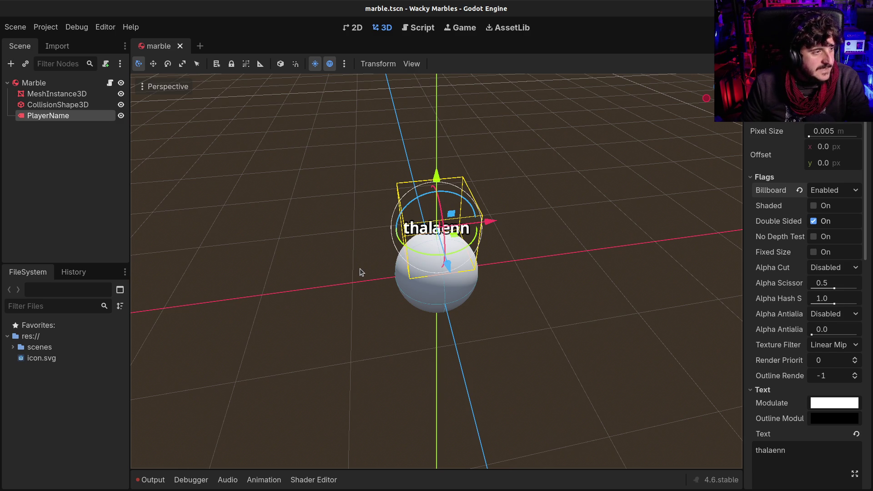
mouse_move(372, 287)
left_mouse_down()
mouse_move(361, 246)
mouse_move(323, 234)
mouse_move(293, 257)
mouse_move(288, 271)
mouse_move(306, 280)
left_mouse_up()
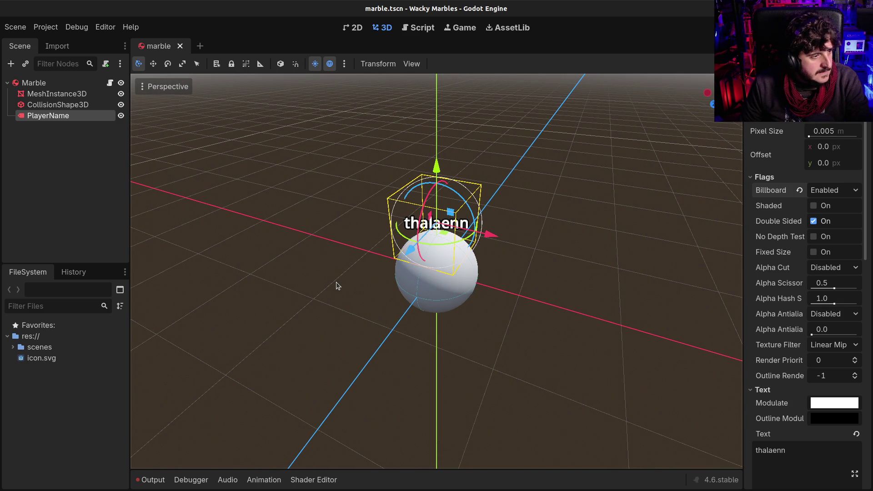
mouse_move(349, 291)
left_mouse_down()
mouse_move(355, 271)
mouse_move(291, 248)
left_mouse_up()
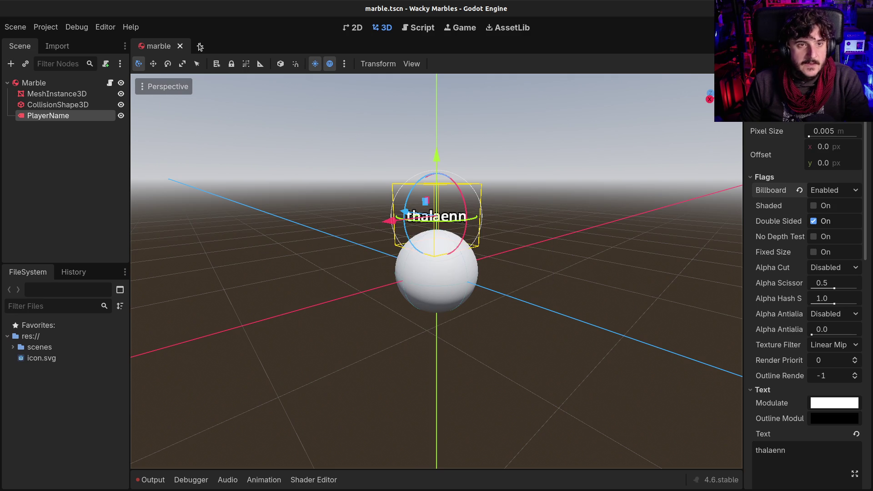
Create a new scene with a 3D root node named Stage1.
left_click(39, 83)
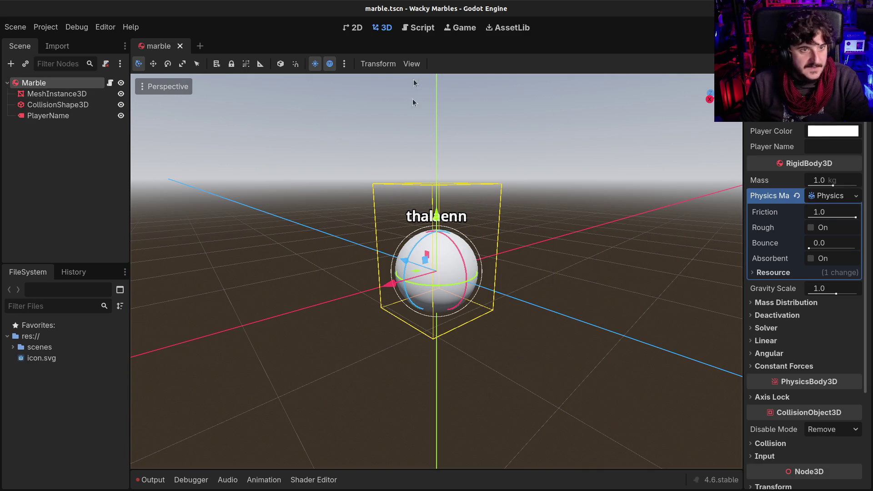
left_click(200, 46)
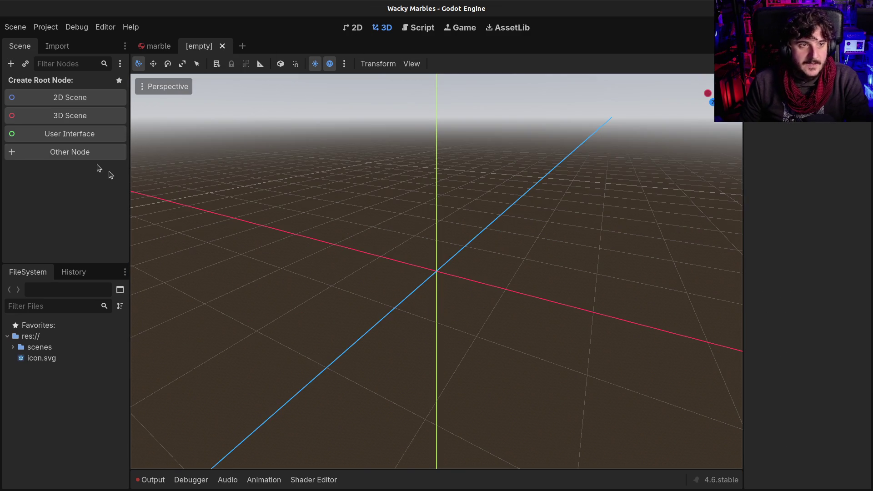
left_click(67, 117)
double_click(50, 84)
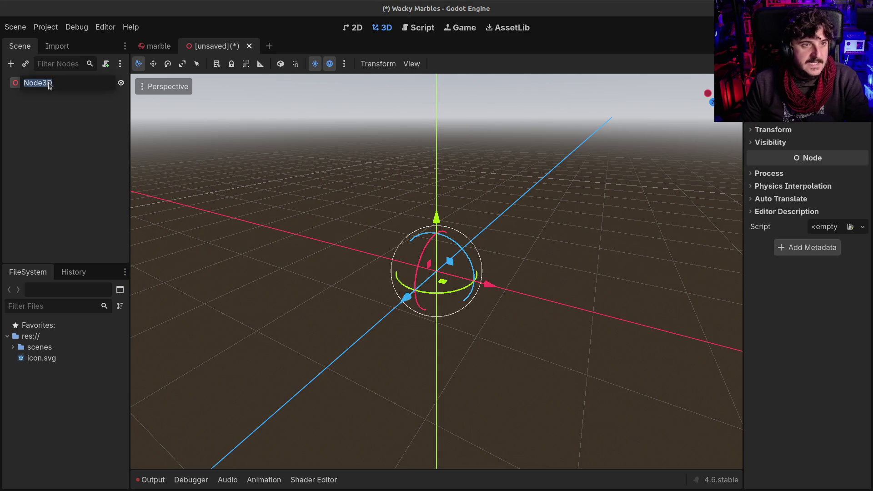
type("Stag")
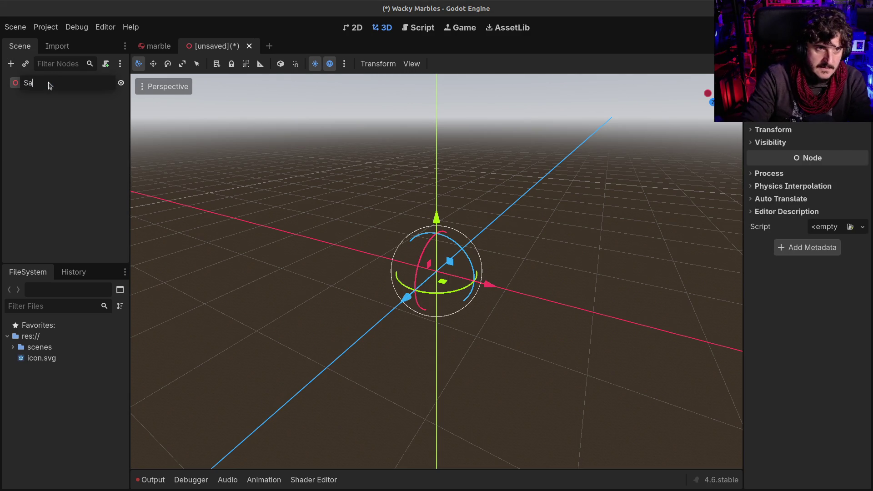
type("e1")
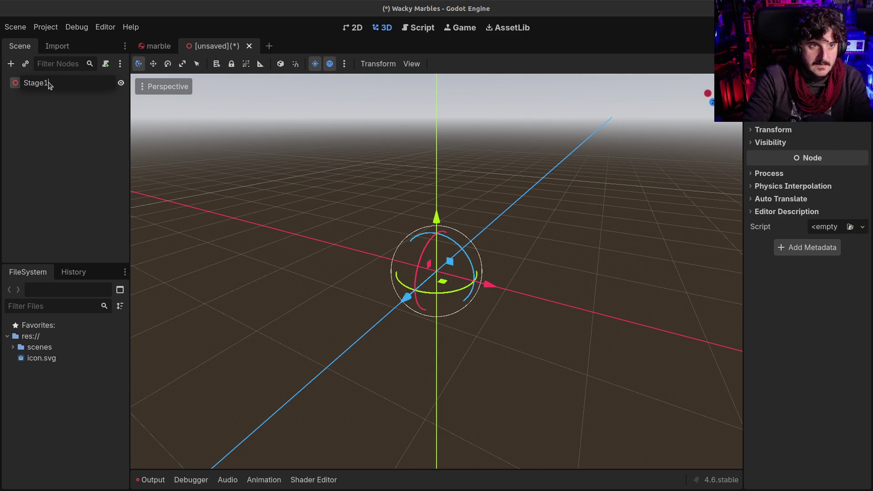
key("Return")
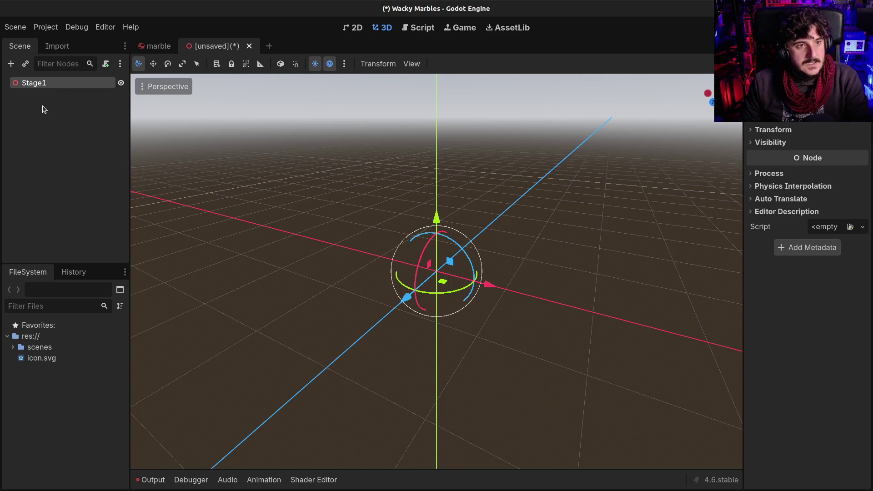
Save the scene as stage_1.tscn in res://scenes and expand the scenes folder.
key("ctrl+s")
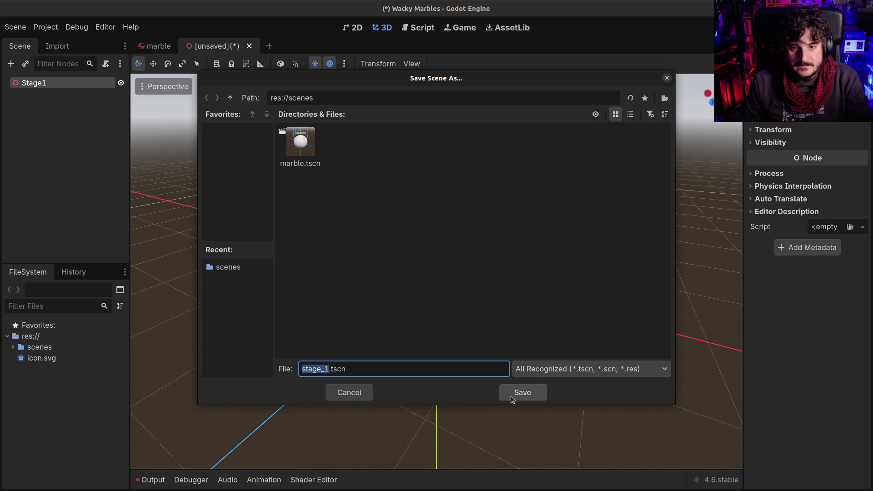
left_click(522, 393)
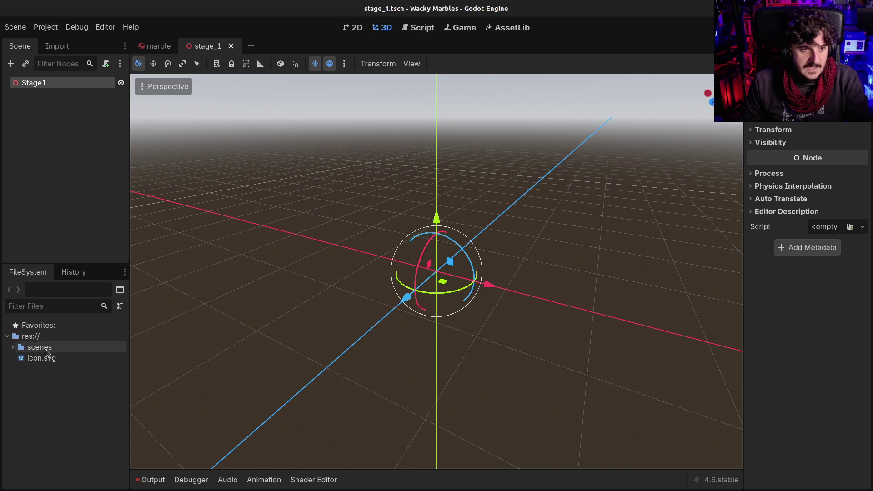
left_click(13, 347)
Drag marble.tscn into the viewport as a Marble instance, frame it, and save stage_1.
mouse_move(61, 368)
left_mouse_down()
mouse_move(291, 224)
mouse_move(296, 207)
left_mouse_up()
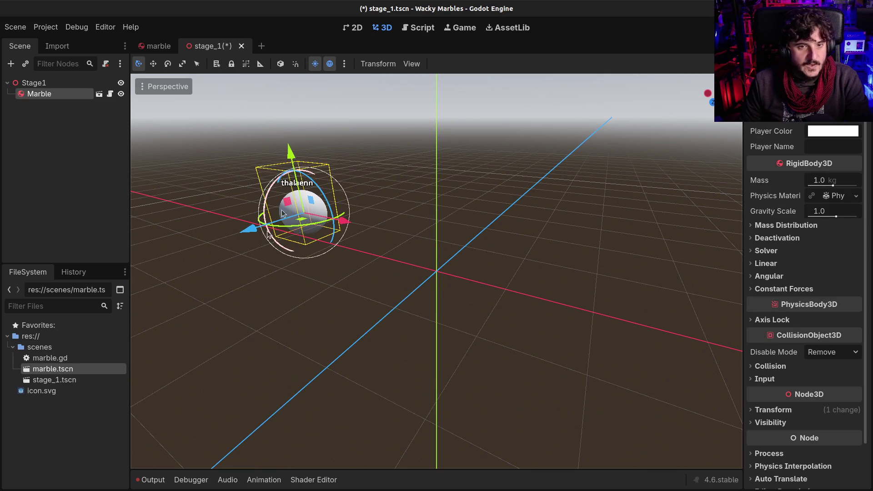
key("f")
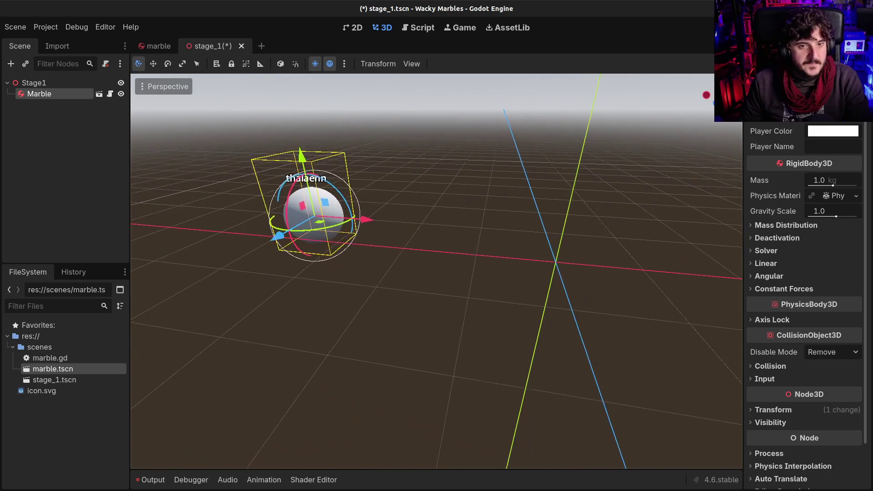
scroll(378, 204, "down", 3)
mouse_move(377, 203)
left_mouse_down()
mouse_move(384, 150)
mouse_move(432, 191)
left_mouse_up()
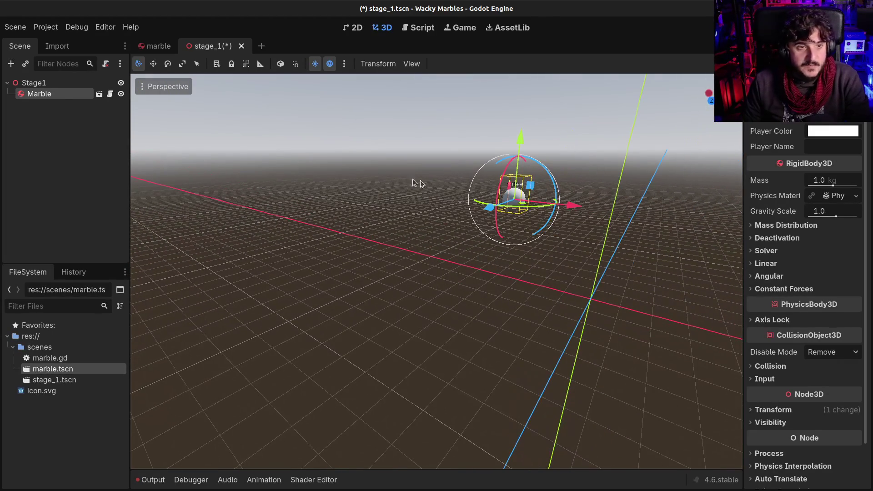
key("ctrl+s")
With Stage1 as parent, search the Create New Node dialog for 'camera'.
left_click(26, 85)
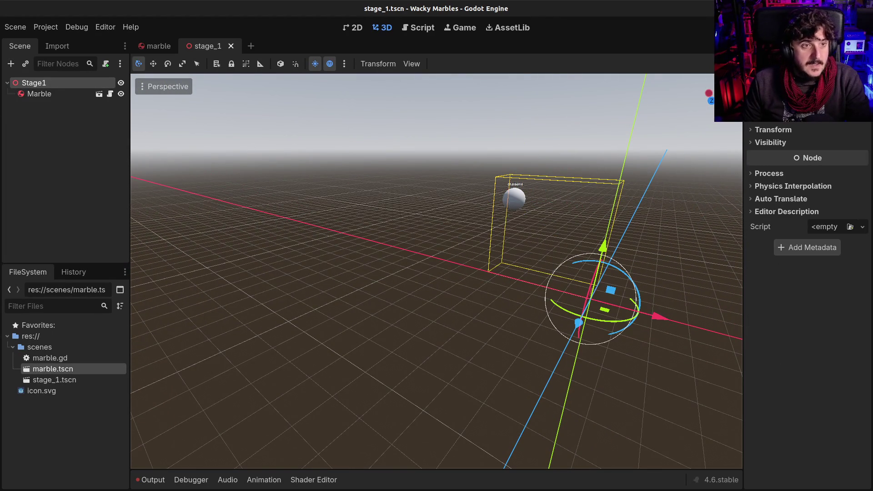
key("ctrl+a")
type("camera")
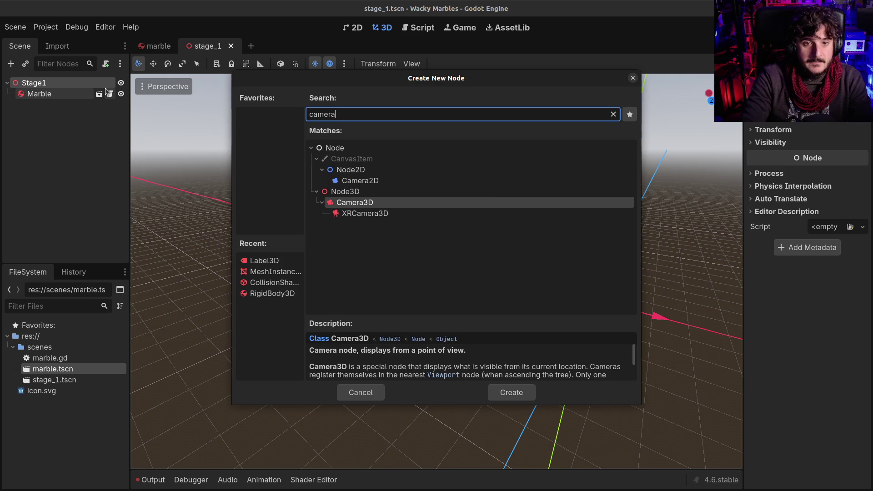
key("Return")
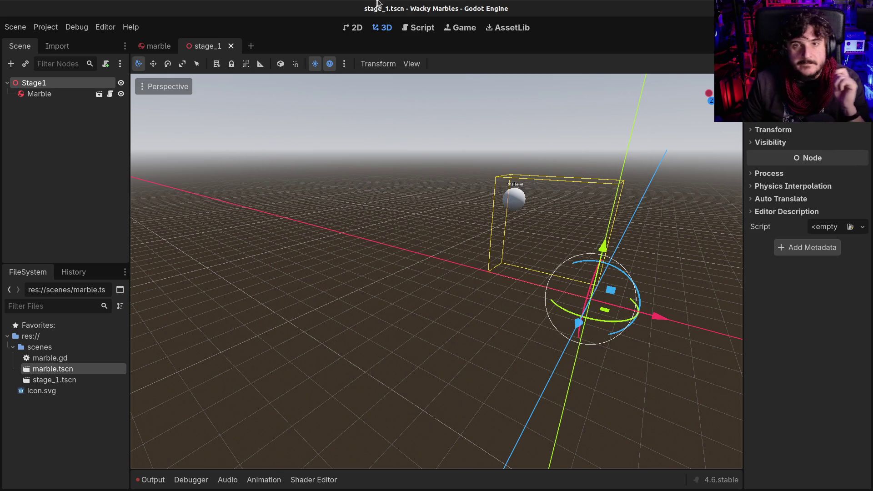
Search the Asset Library for 'orbi' and look over the Orbit Camera asset's details.
left_click(505, 28)
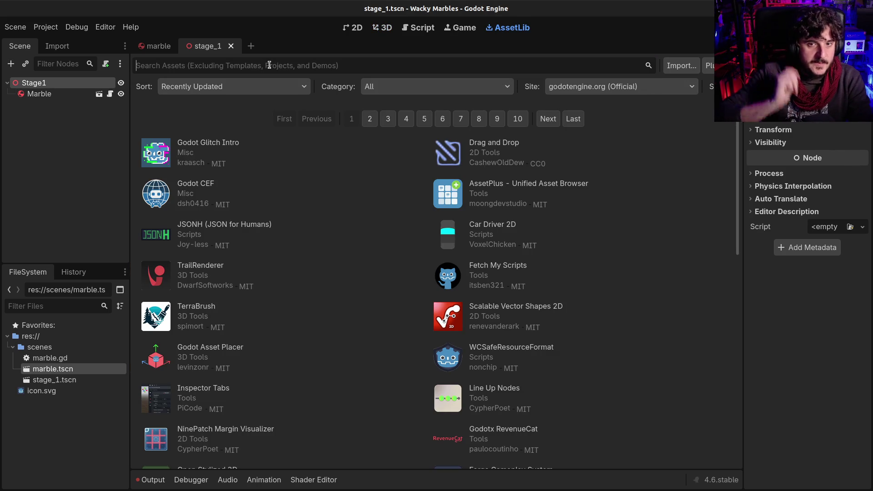
type("orbi")
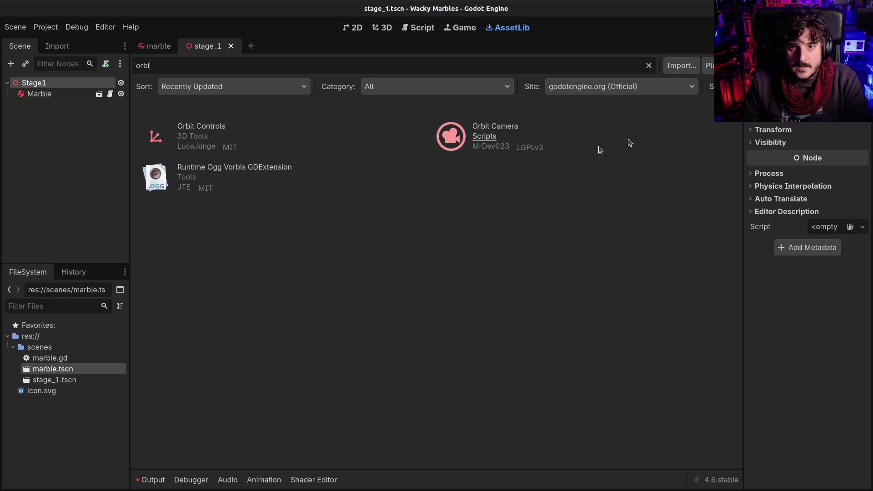
left_click(511, 126)
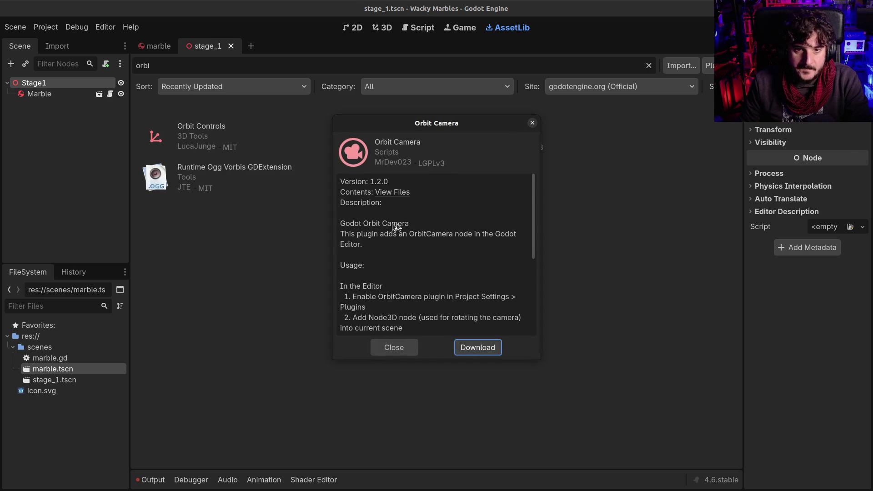
scroll(386, 248, "down", 4)
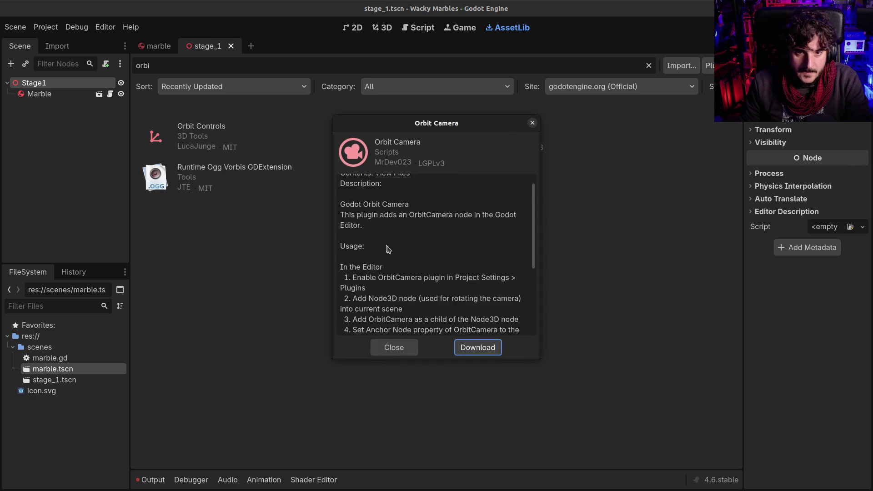
scroll(388, 250, "up", 2)
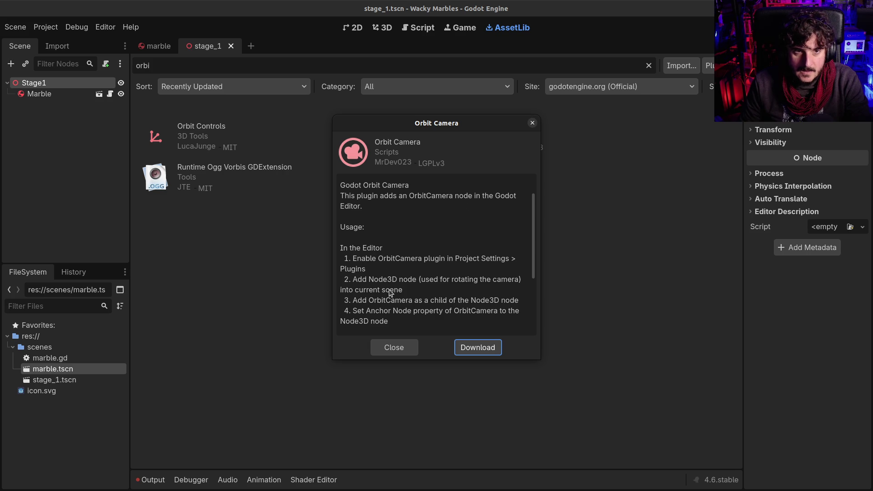
key("Escape")
Open the Orbit Controls asset details and its source project page on GitHub.
left_click(196, 126)
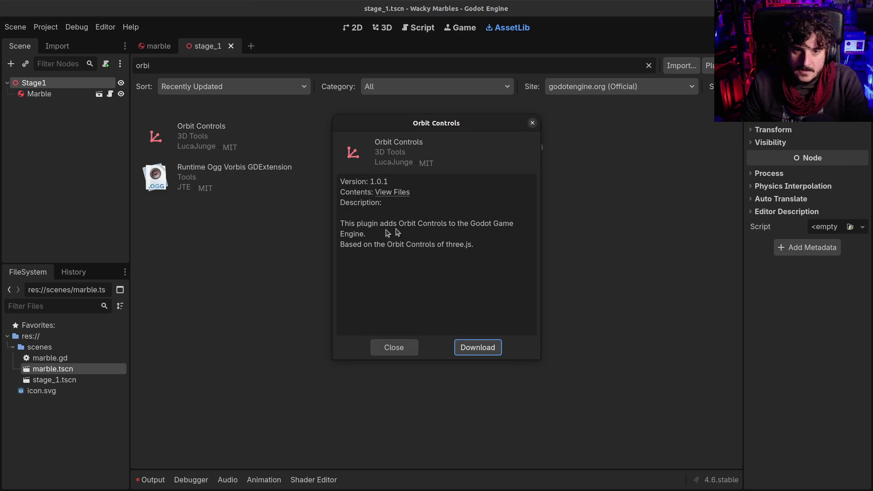
left_click(394, 203)
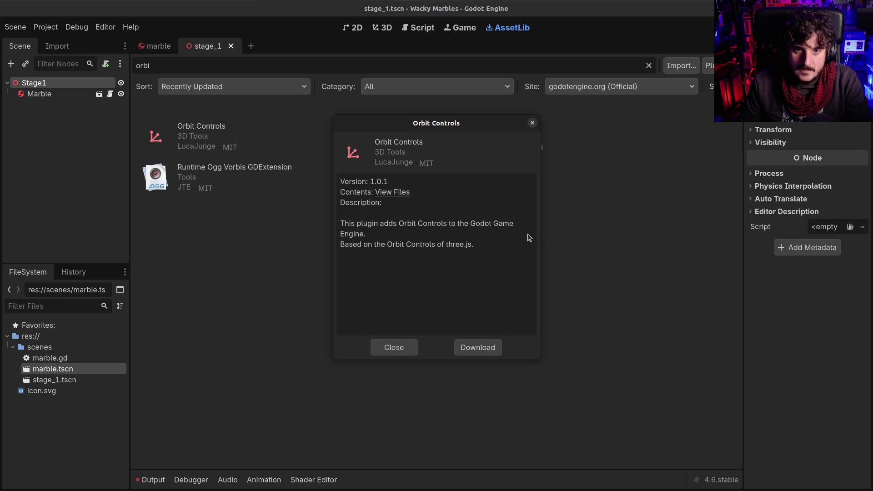
left_click(372, 203)
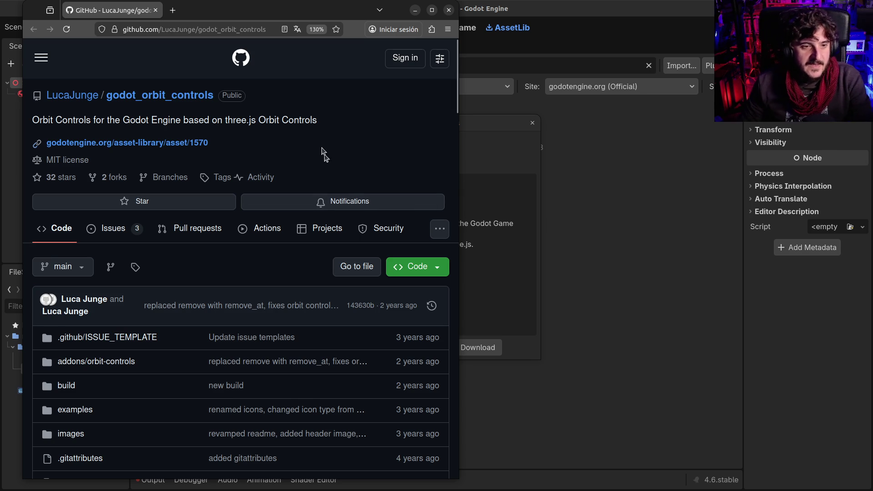
scroll(302, 170, "down", 10)
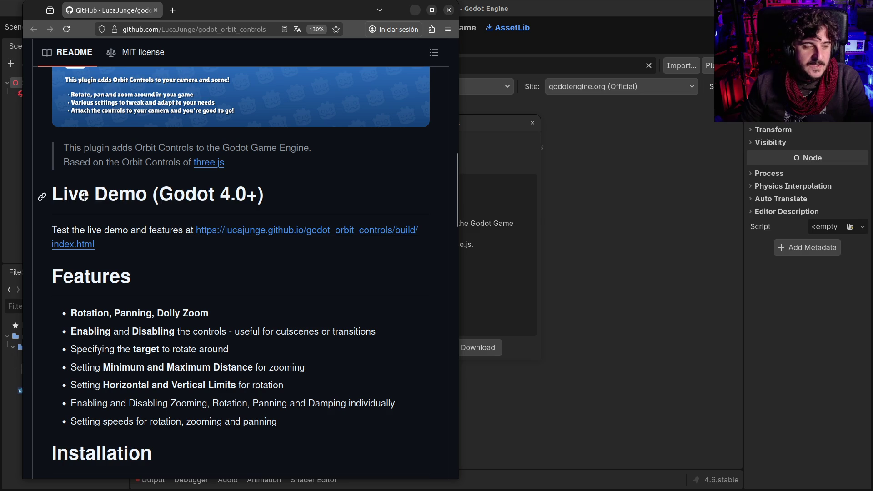
mouse_move(78, 191)
left_mouse_down()
mouse_move(159, 189)
mouse_move(147, 187)
left_mouse_up()
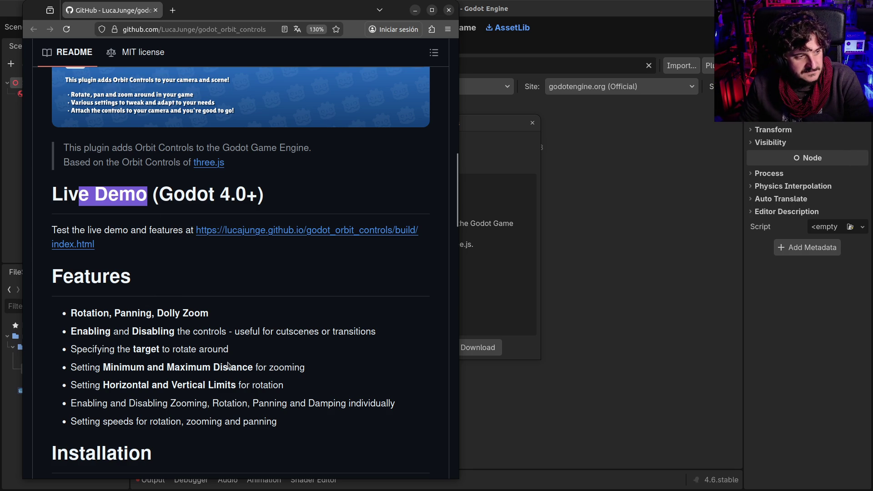
scroll(229, 366, "down", 3)
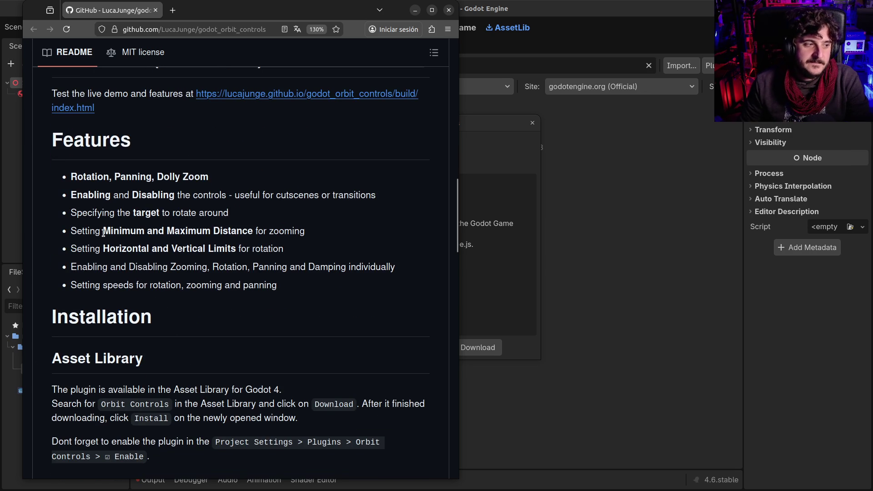
scroll(213, 259, "up", 2)
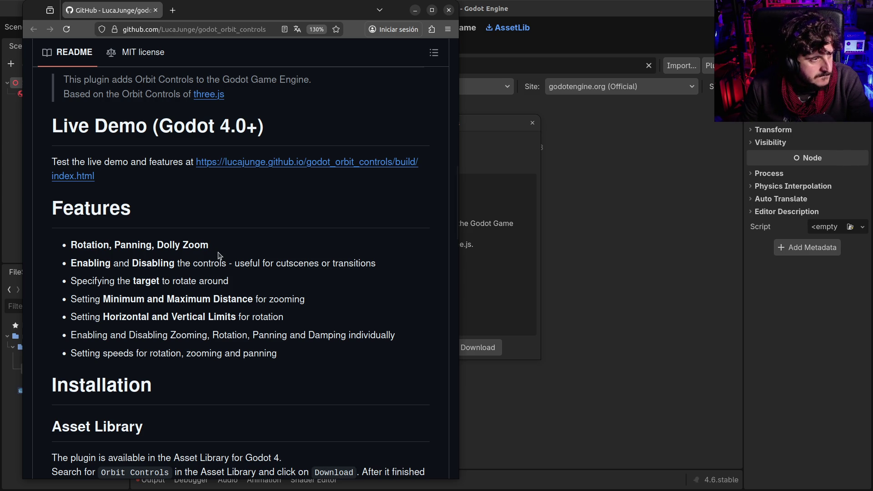
left_click_drag(86, 245, 163, 245)
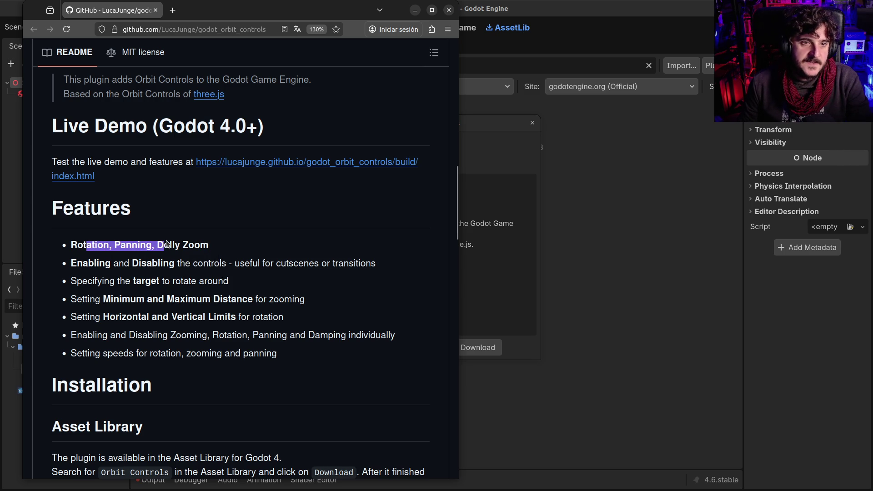
left_click(234, 164)
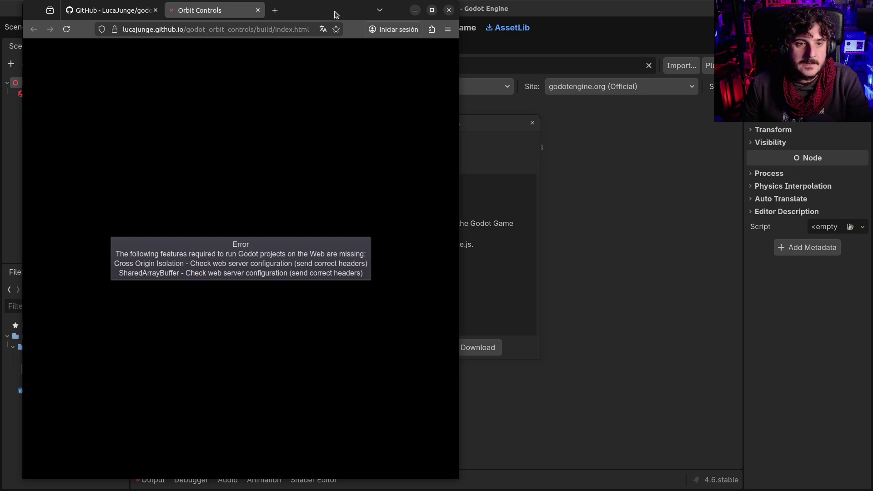
left_click(220, 28)
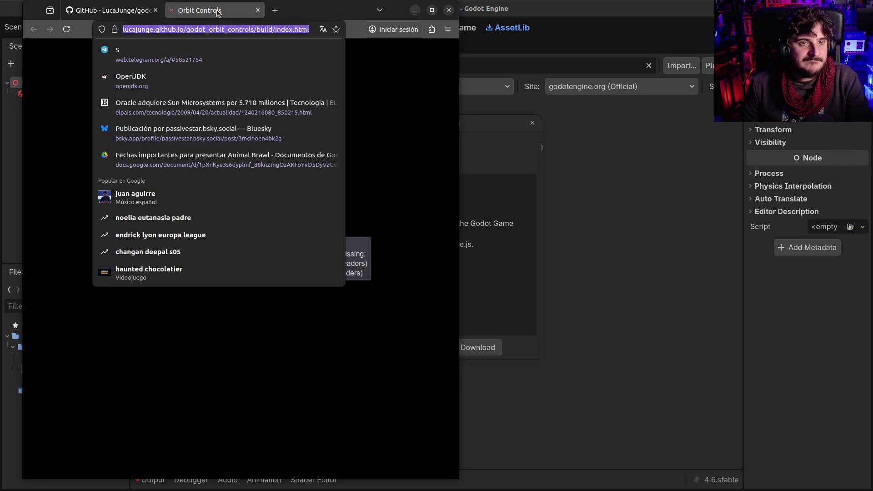
middle_click(218, 13)
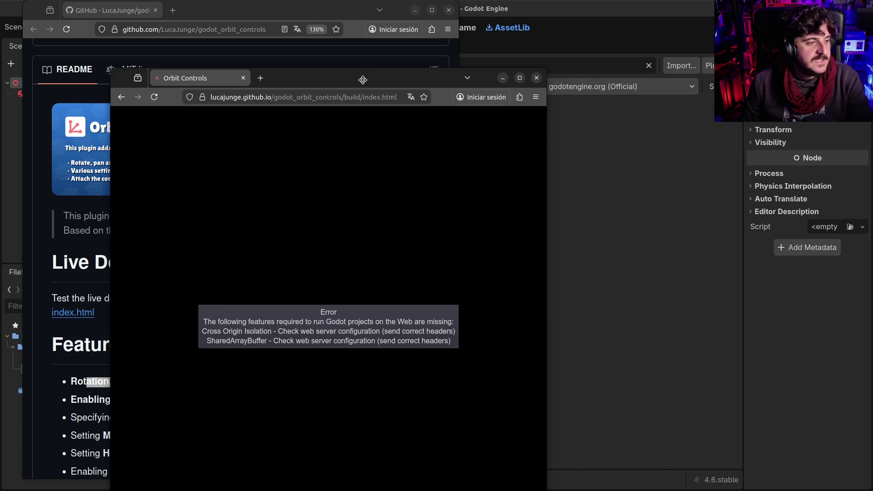
mouse_move(359, 78)
left_mouse_down()
mouse_move(391, 78)
mouse_move(395, 132)
mouse_move(380, 59)
left_mouse_up()
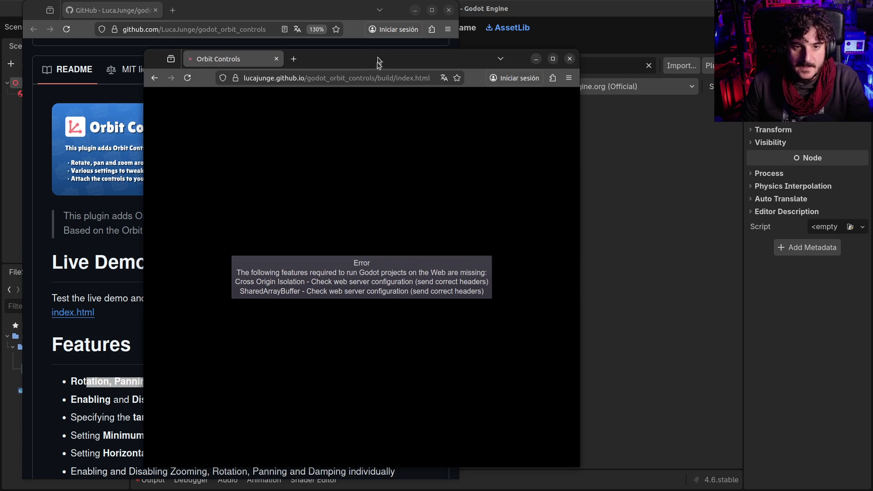
mouse_move(261, 272)
left_mouse_down()
mouse_move(421, 274)
mouse_move(419, 289)
left_mouse_up()
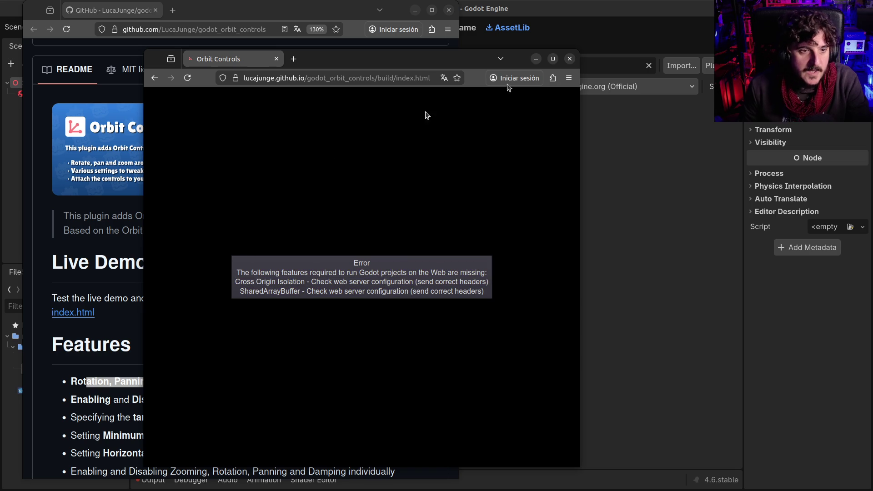
left_click(570, 58)
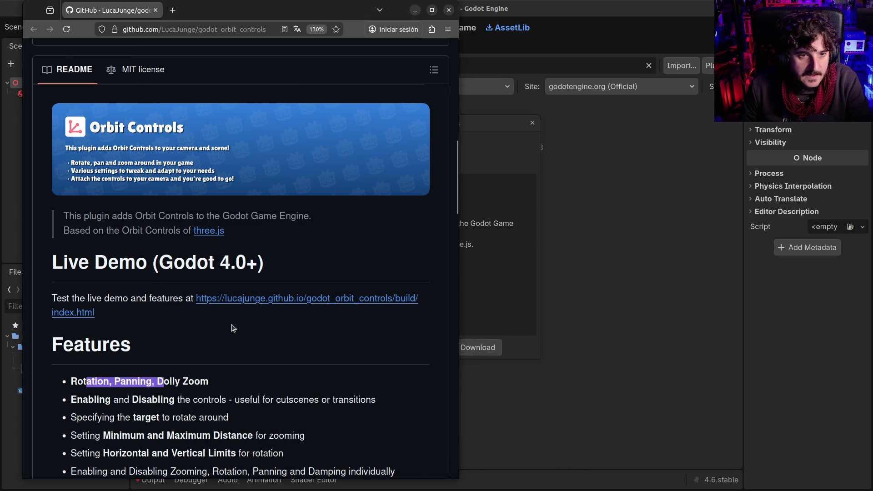
Glance at the three.js OrbitControls docs, then read the README's enabling and target notes.
left_click(218, 232)
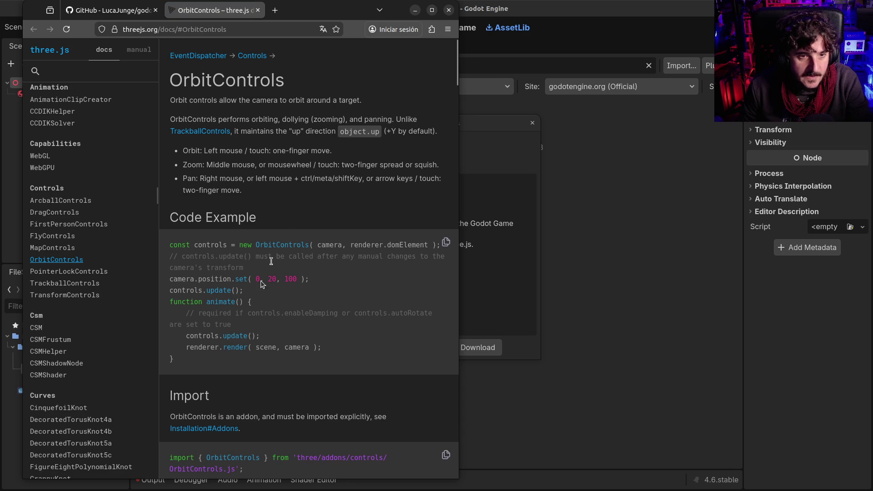
middle_click(189, 13)
scroll(254, 402, "down", 3)
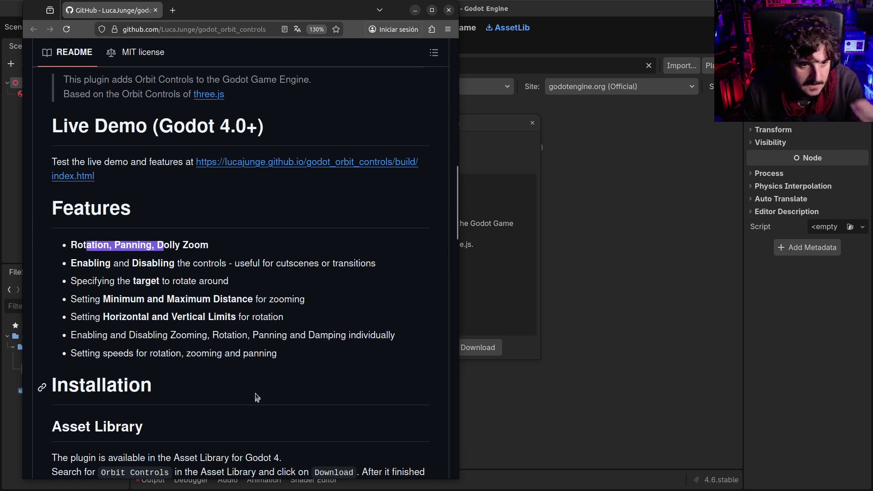
mouse_move(87, 267)
left_mouse_down()
mouse_move(261, 265)
mouse_move(257, 286)
left_mouse_up()
left_click_drag(132, 300, 279, 301)
left_click(271, 313)
scroll(203, 332, "down", 3)
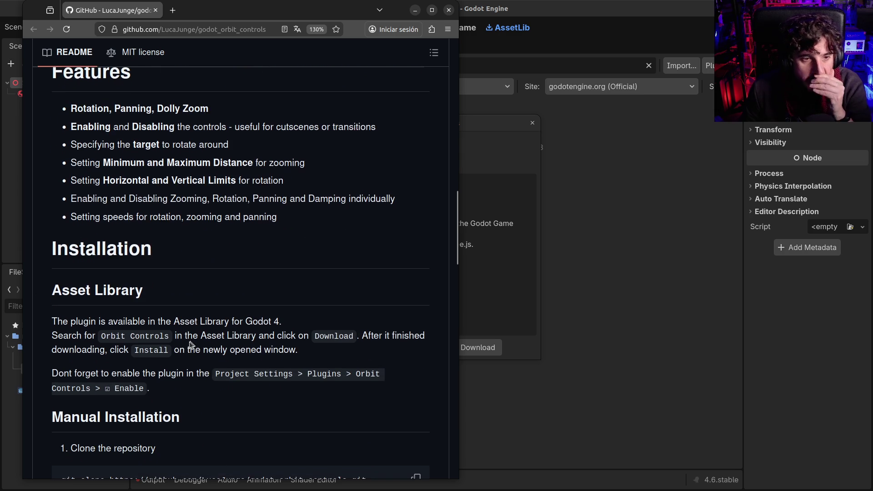
scroll(184, 361, "down", 3)
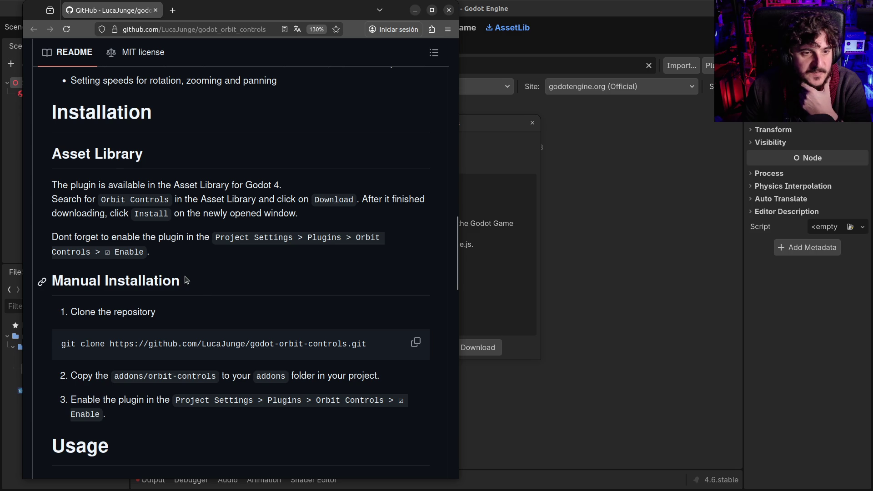
left_click_drag(94, 187, 258, 184)
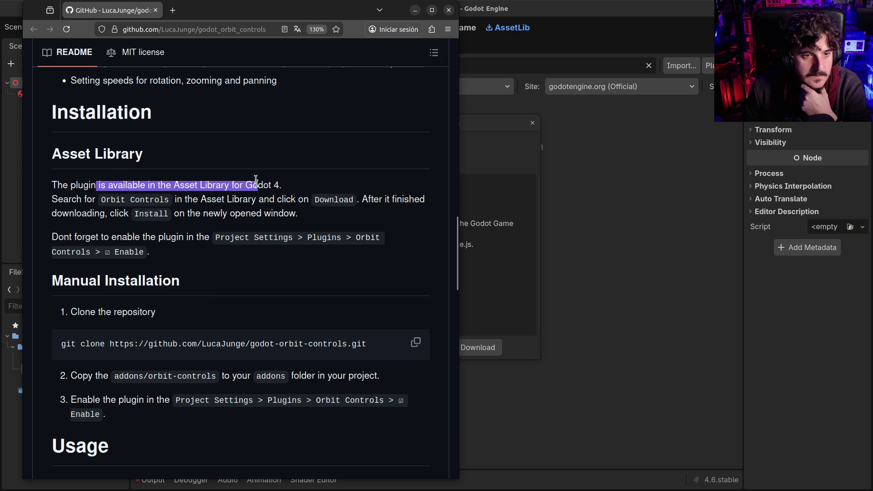
scroll(242, 234, "up", 1)
scroll(242, 234, "up", 4)
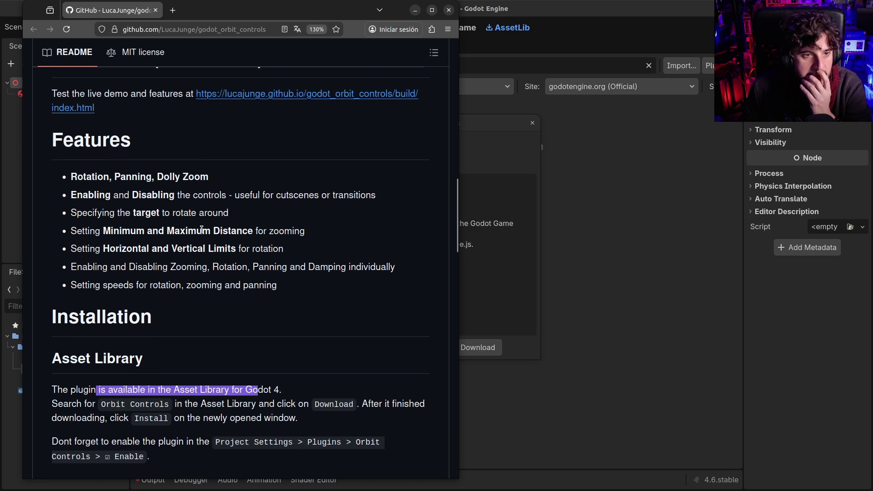
scroll(201, 229, "up", 2)
scroll(202, 230, "up", 3)
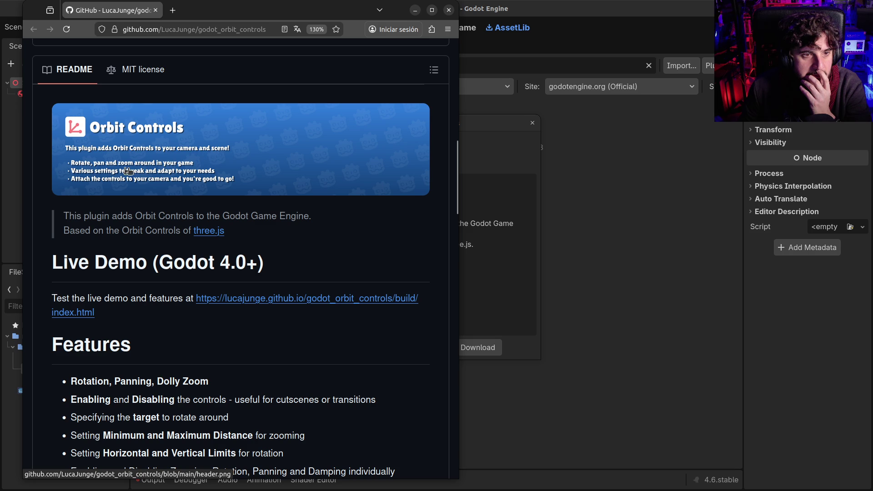
scroll(123, 295, "down", 3)
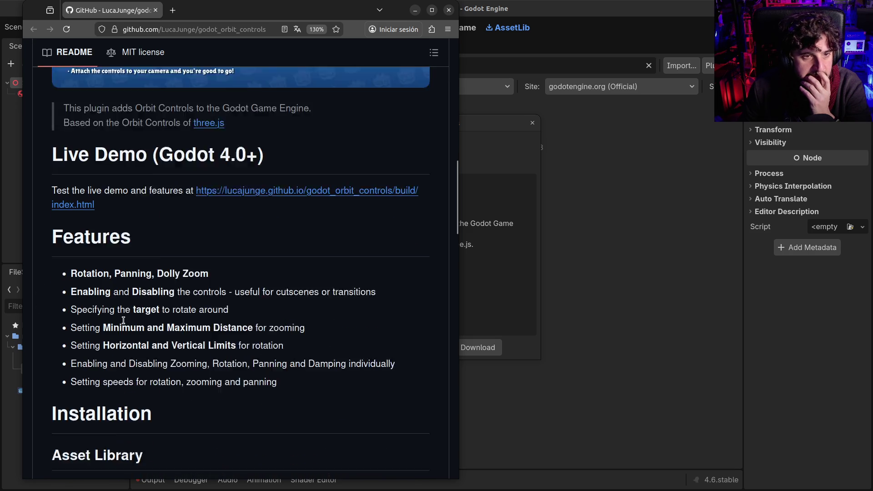
Read the README's description and features: three.js basis, target rotation, min/max distance.
left_click_drag(128, 80, 267, 77)
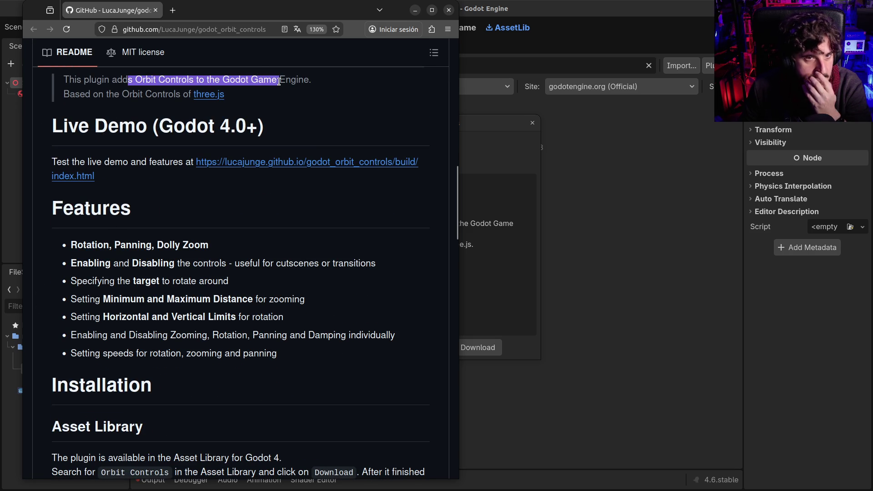
left_click(108, 95)
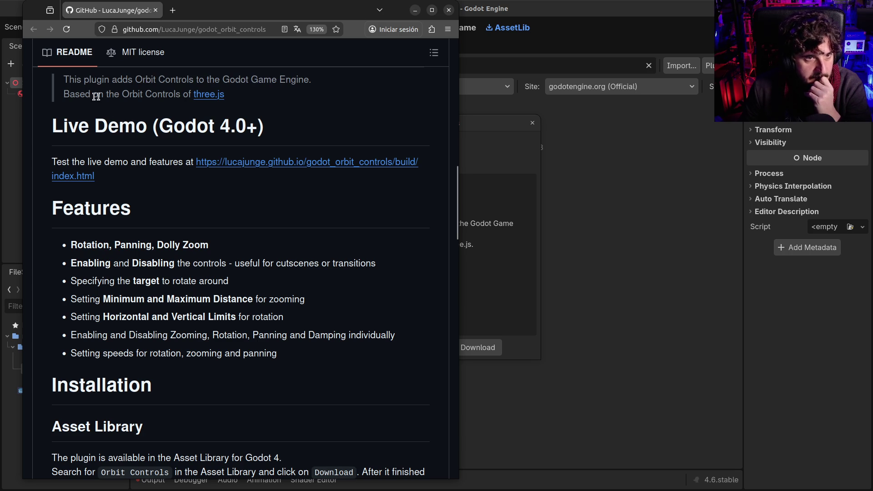
left_click_drag(91, 95, 196, 95)
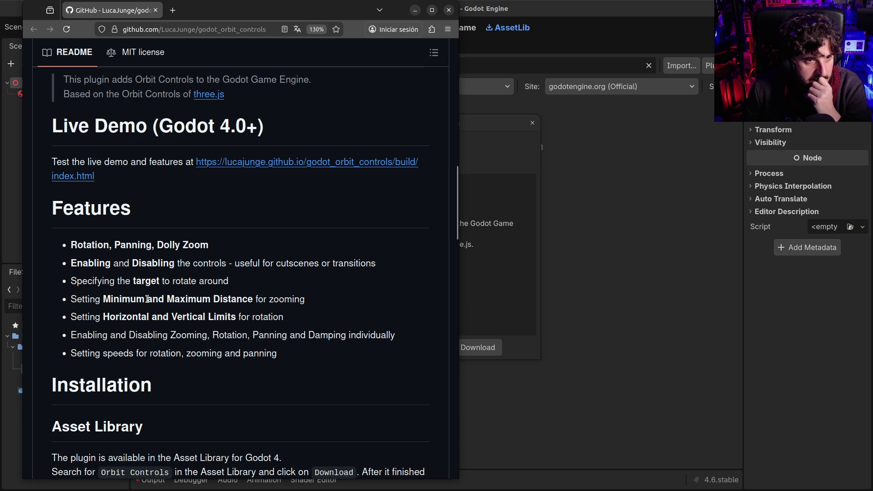
scroll(147, 304, "down", 2)
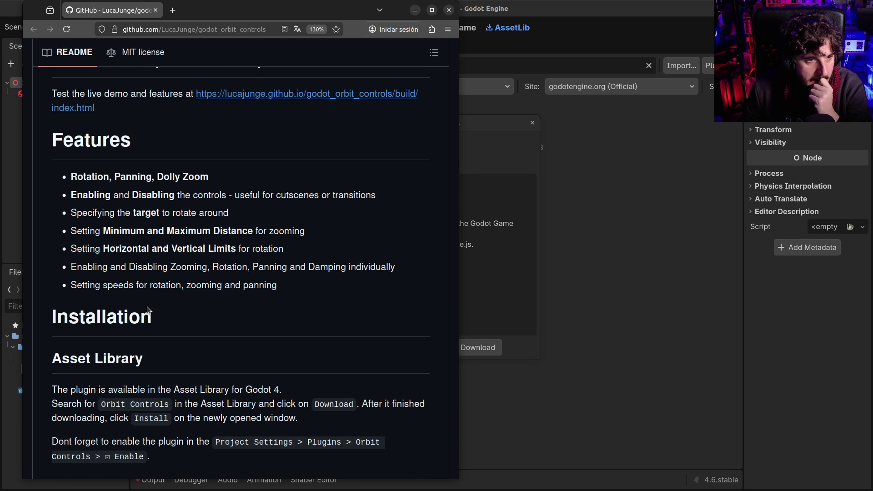
scroll(147, 310, "down", 2)
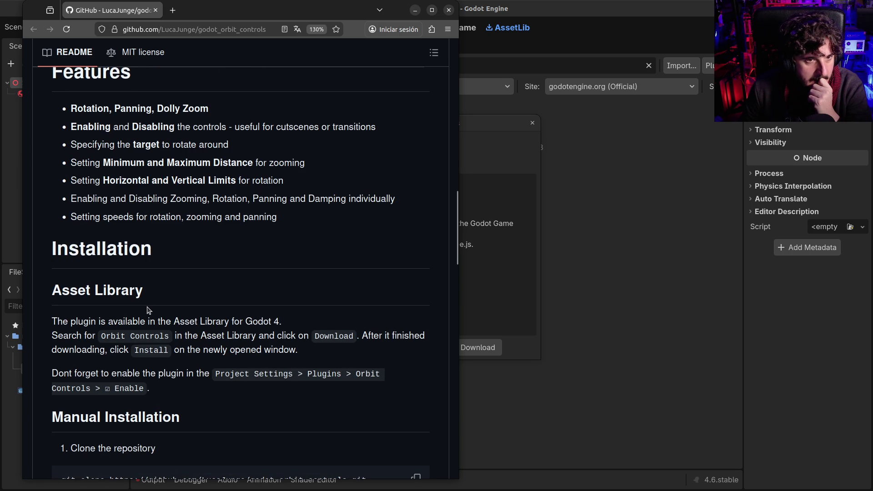
left_click_drag(77, 144, 227, 144)
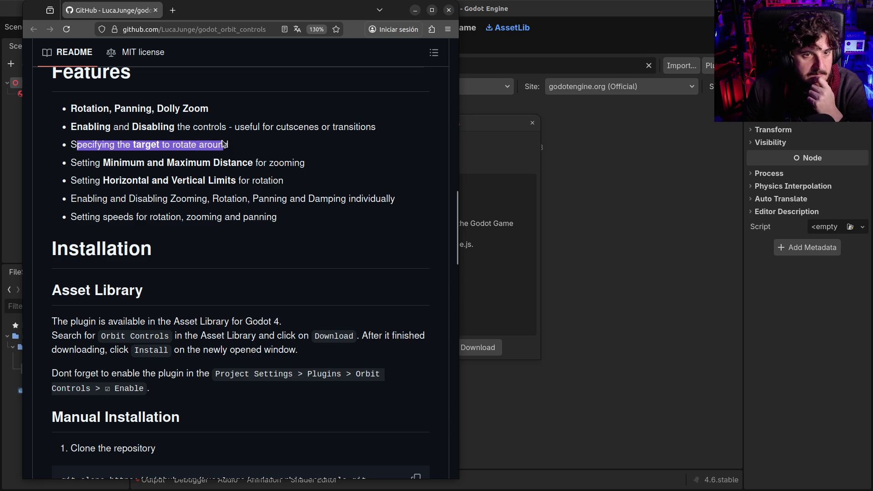
left_click(171, 160)
left_click_drag(78, 164, 267, 164)
left_click(245, 168)
left_click_drag(118, 181, 219, 181)
left_click(216, 190)
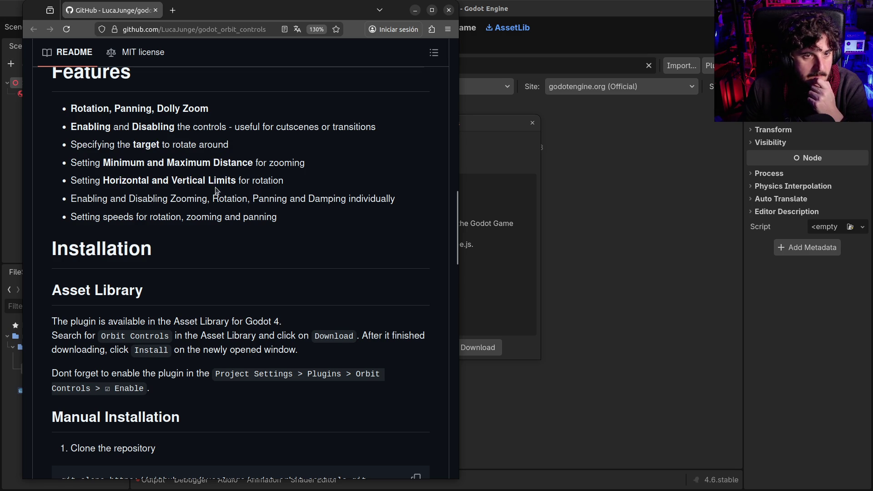
scroll(192, 276, "down", 3)
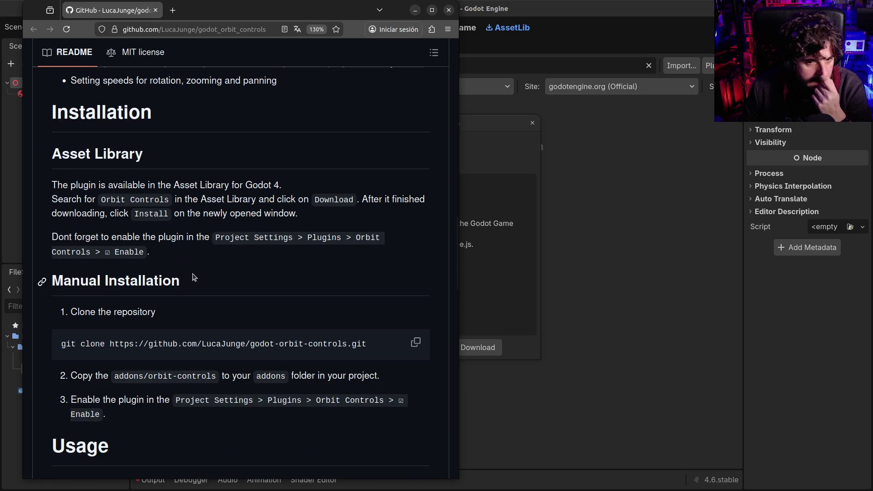
scroll(193, 276, "down", 6)
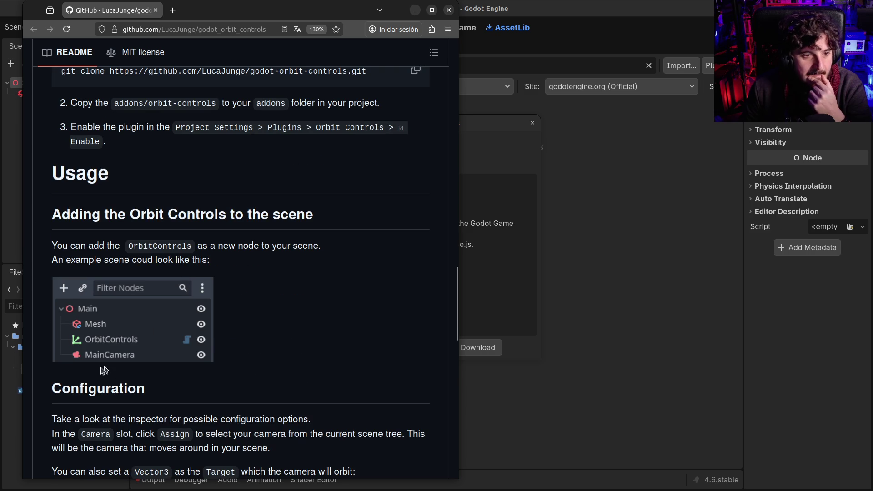
scroll(114, 350, "down", 2)
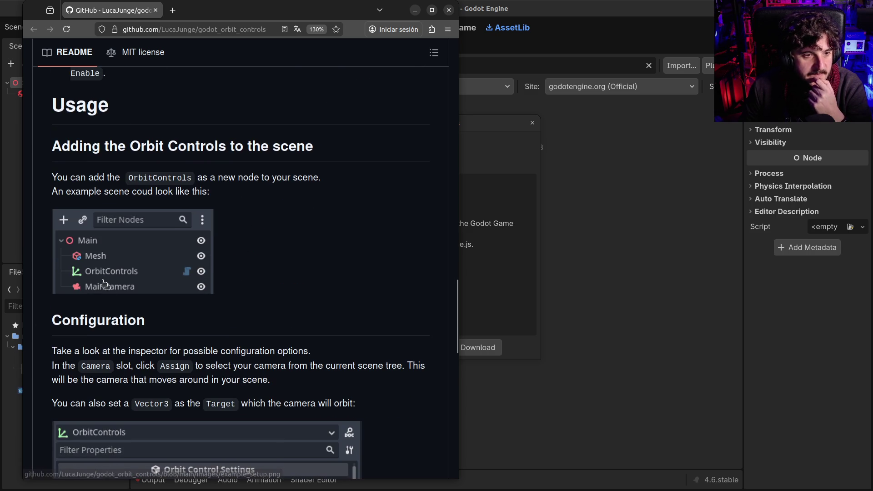
scroll(156, 290, "down", 2)
scroll(109, 222, "down", 3)
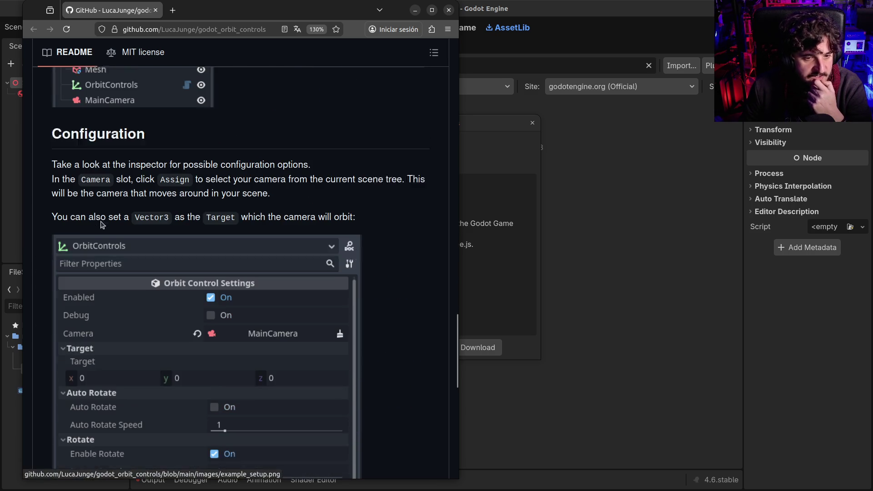
scroll(100, 229, "down", 5)
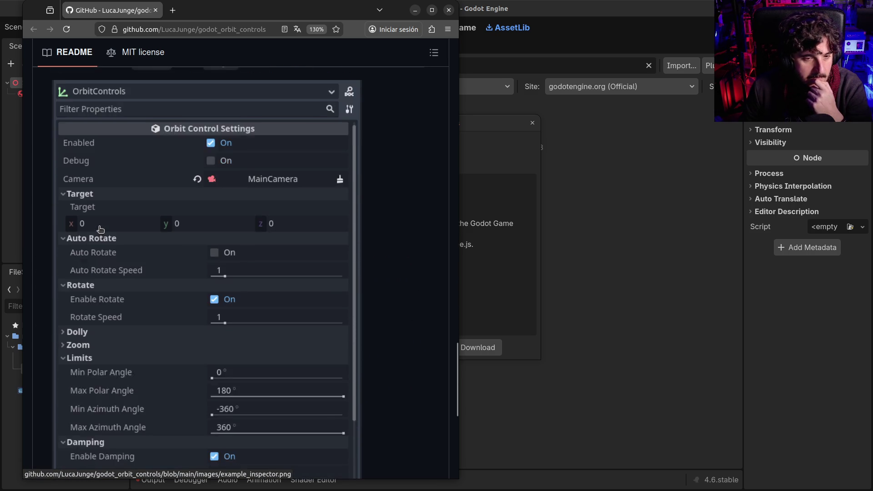
Close Firefox and enable the Orbit Controls plugin in Project Settings > Plugins.
left_click(449, 10)
left_click(183, 148)
left_click(430, 387)
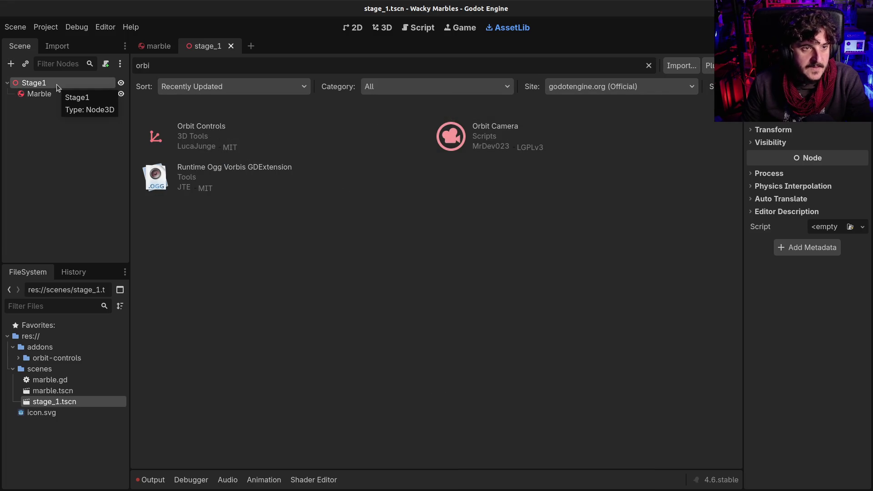
Add OrbitControls and Camera3D nodes as children of Stage1.
key("ctrl+a")
type("orbit")
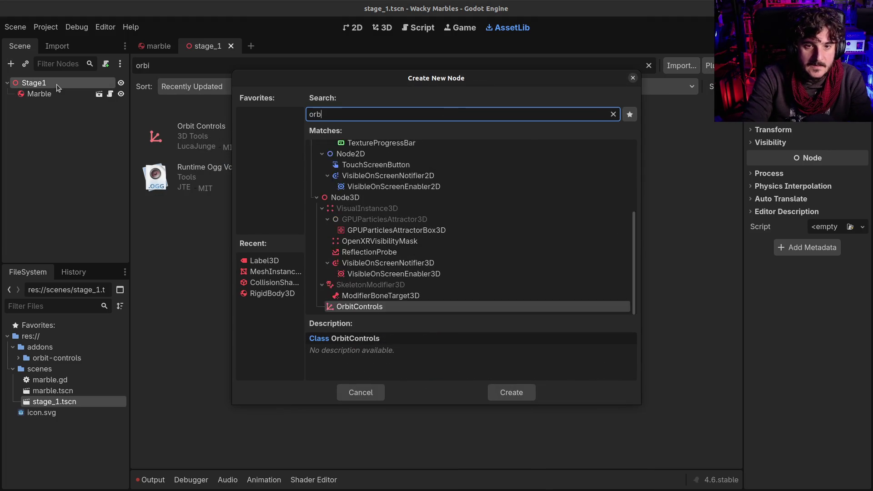
key("Return")
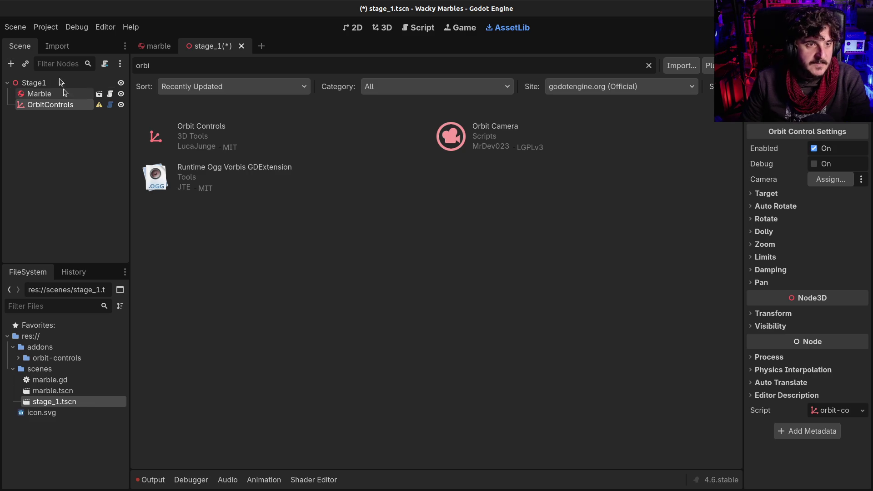
left_click(57, 84)
key("ctrl+a")
type("camera")
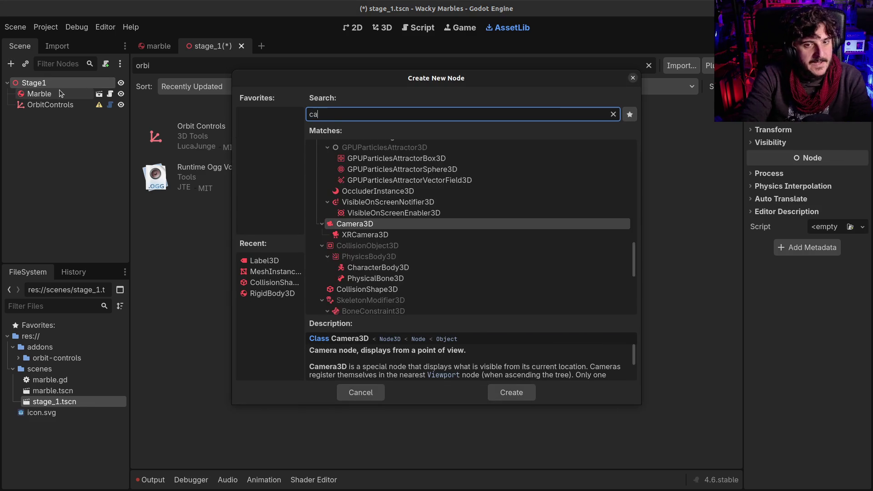
key("Return")
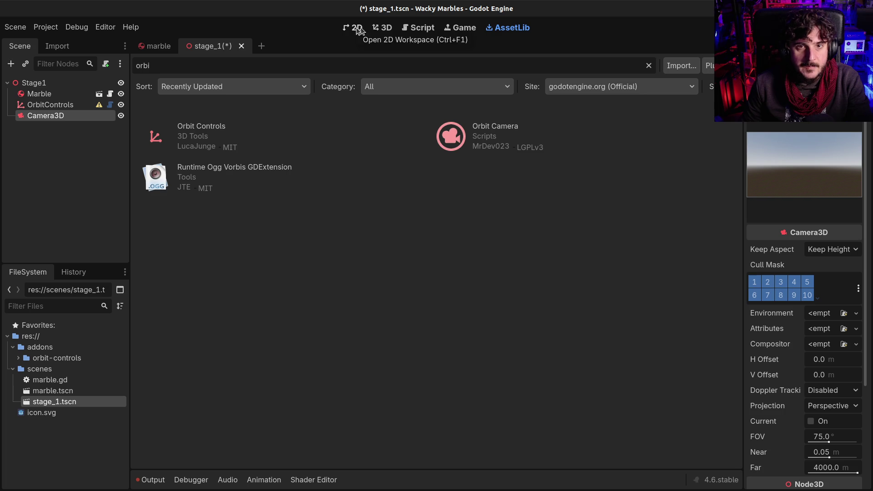
Assign Camera3D to the OrbitControls Camera property and save stage_1.
left_click(382, 29)
left_click_drag(361, 285, 282, 286)
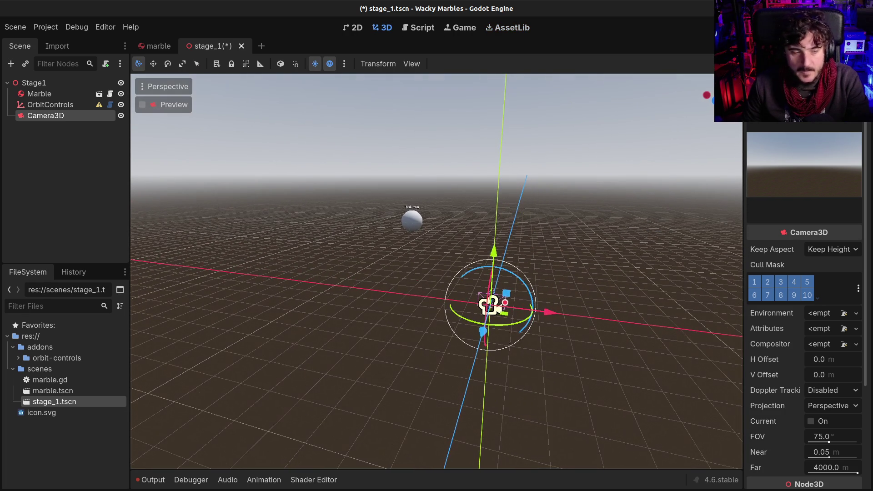
left_click(48, 105)
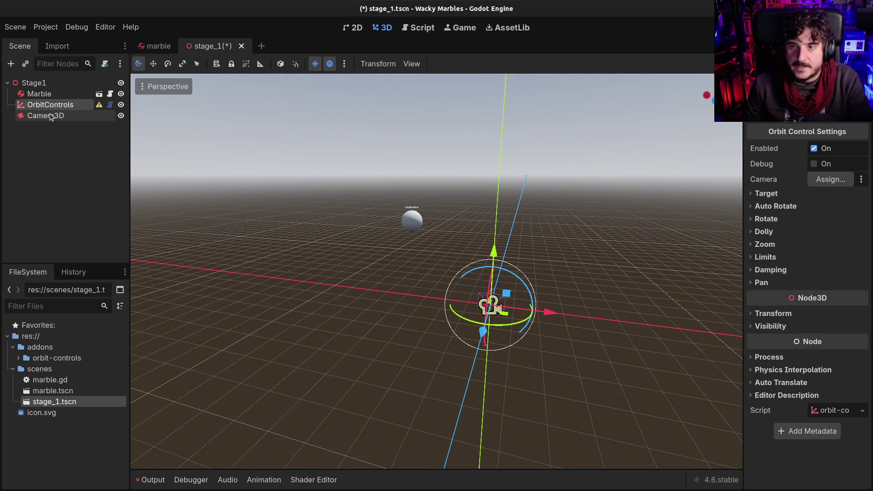
left_click_drag(50, 117, 818, 183)
key("ctrl+s")
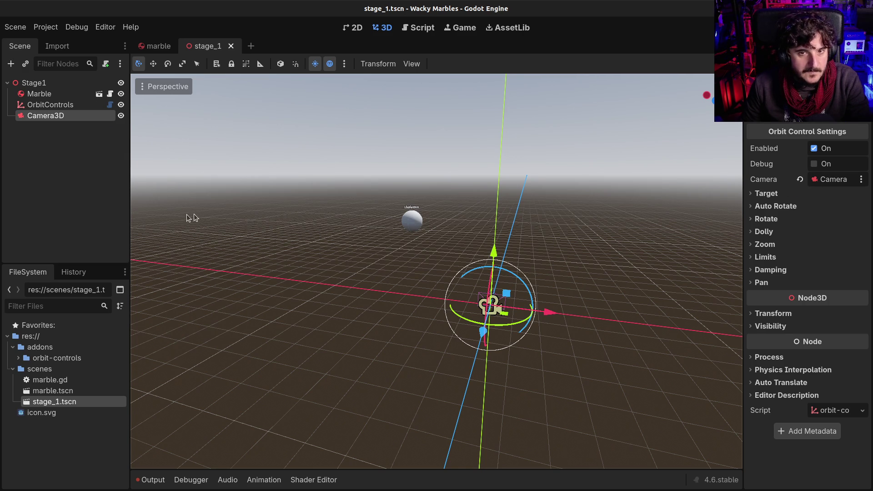
Add the preview environment and preview sun to Stage1 and save.
left_click(33, 83)
left_click(344, 64)
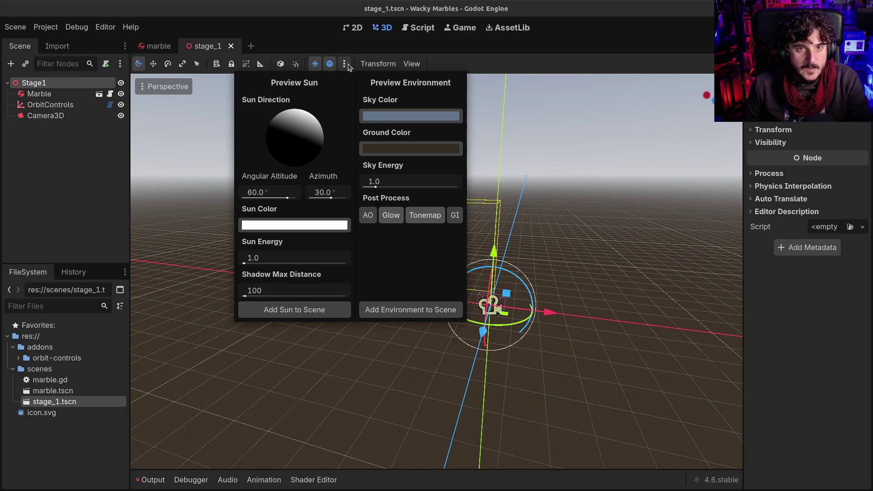
left_click(372, 312)
left_click(344, 64)
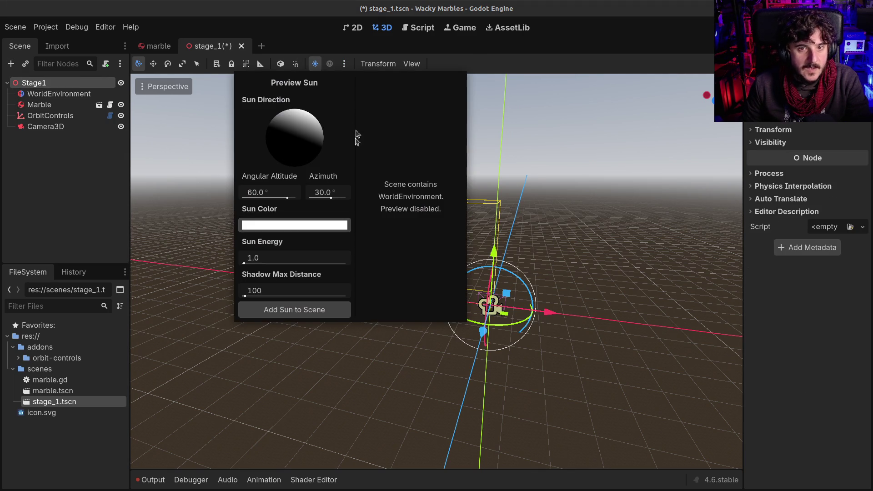
left_click(298, 310)
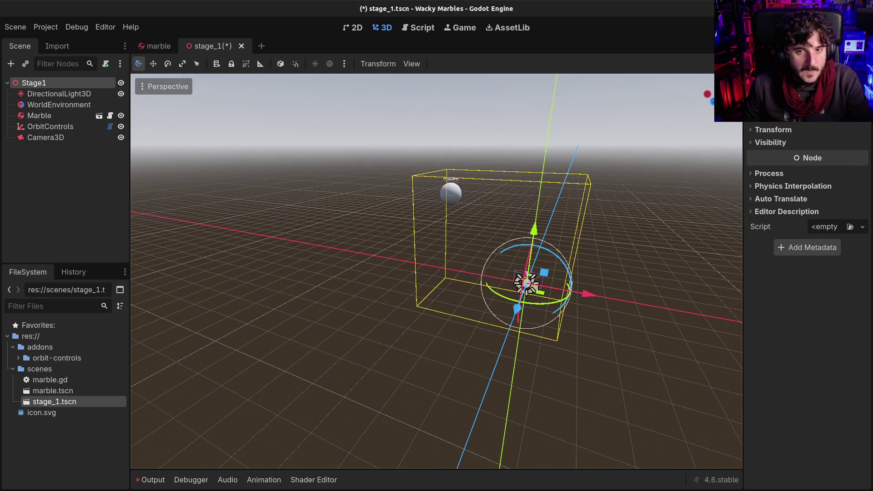
key("ctrl+s")
Raise Camera3D about 3.6 units above the origin with its Y gizmo.
left_click_drag(541, 235, 436, 241)
left_click_drag(512, 269, 446, 273)
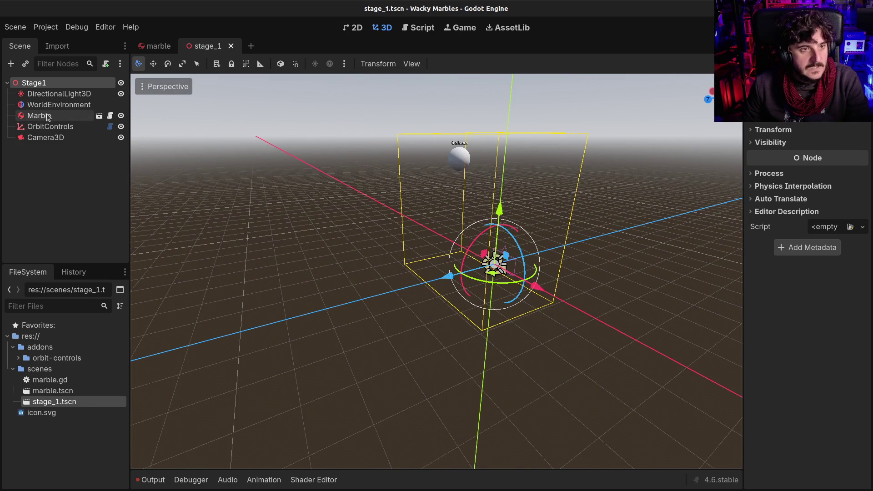
left_click(37, 138)
left_click_drag(502, 210, 502, 153)
key("ctrl+z")
mouse_move(447, 279)
left_mouse_down()
mouse_move(177, 347)
mouse_move(166, 278)
mouse_move(183, 128)
mouse_move(177, 95)
left_mouse_up()
Toggle OrbitControls' Debug on and back off, then save stage_1.
left_click(50, 126)
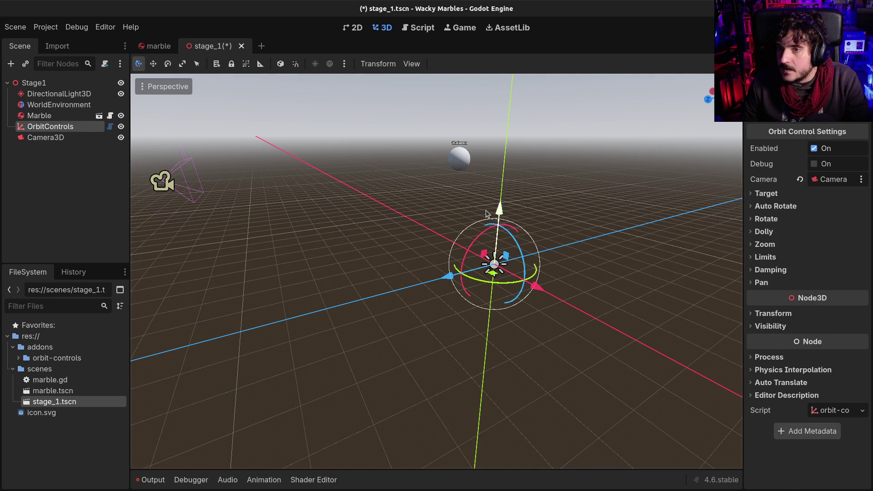
left_click(825, 164)
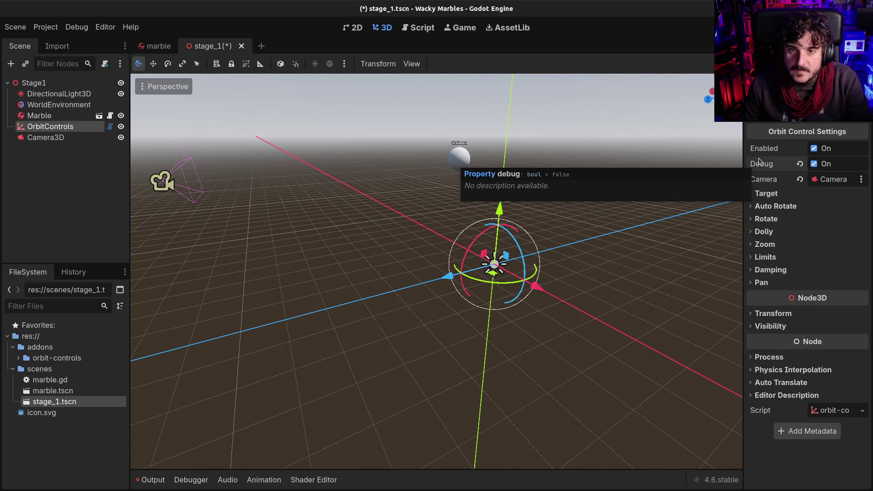
left_click(814, 164)
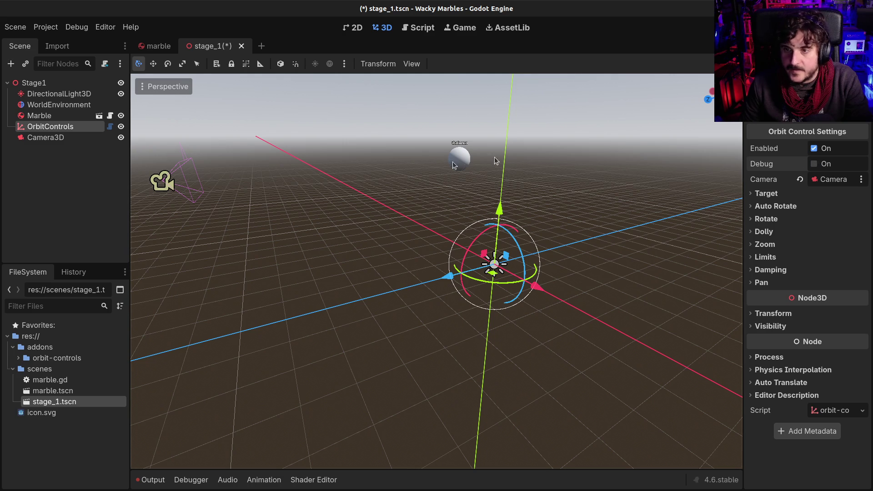
key("ctrl+s")
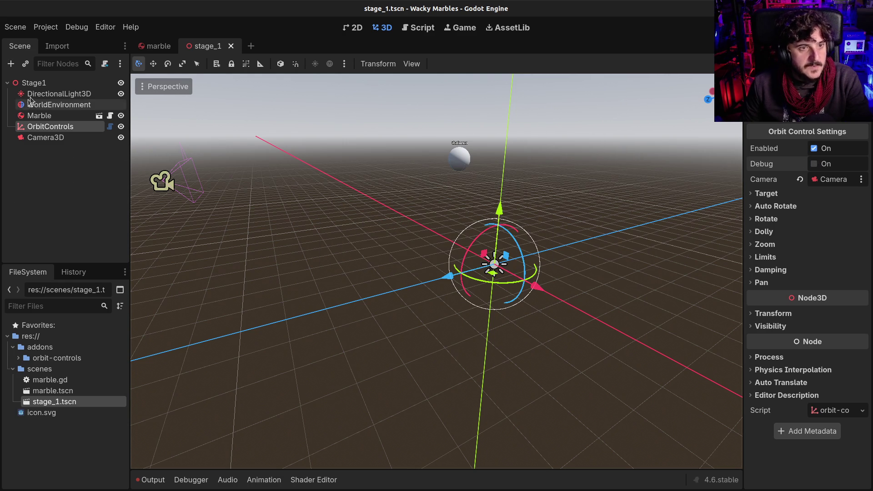
Add a MeshInstance3D under Stage1 with a BoxMesh sized 10 × 0.1 × 10.
left_click(43, 84)
key("ctrl+a")
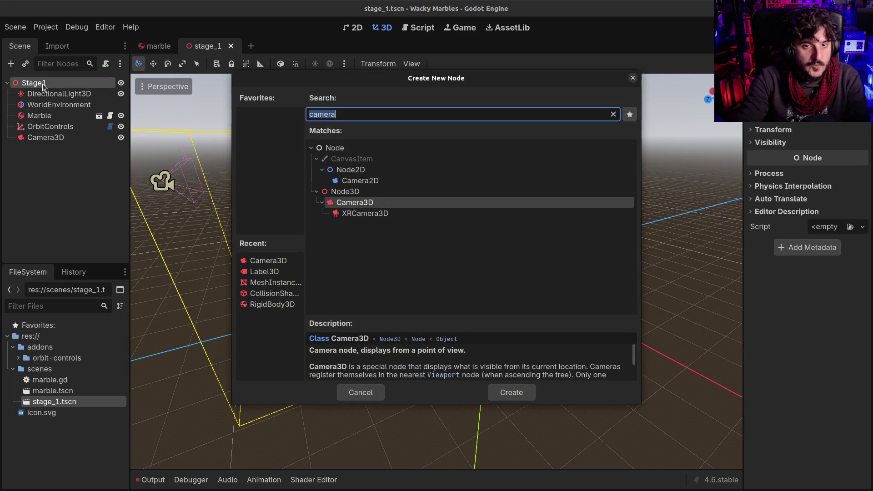
type("mesh")
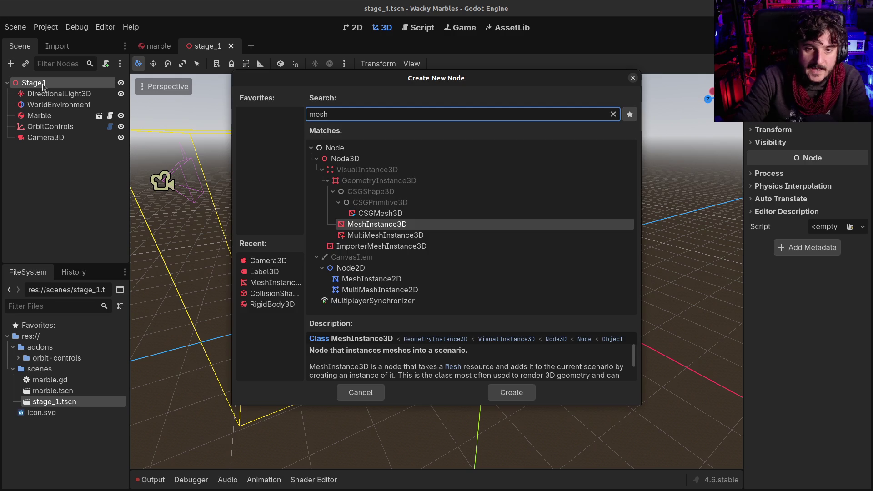
key("Return")
left_click(862, 131)
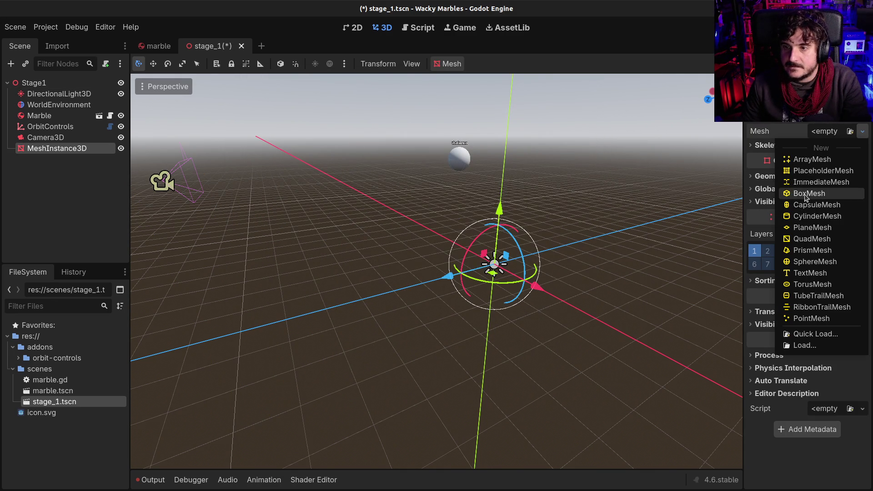
left_click(809, 193)
left_click(837, 146)
left_click(806, 248)
type("0.1")
key("Return")
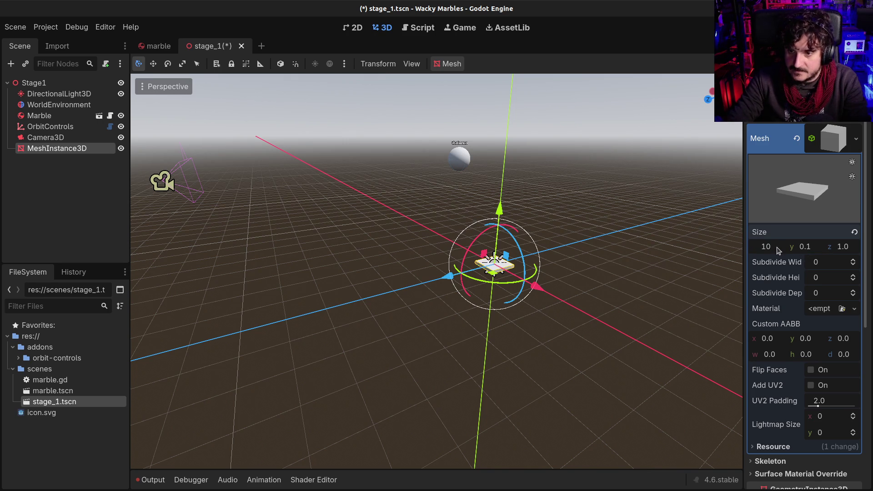
key("Tab")
key("Tab")
key("Return")
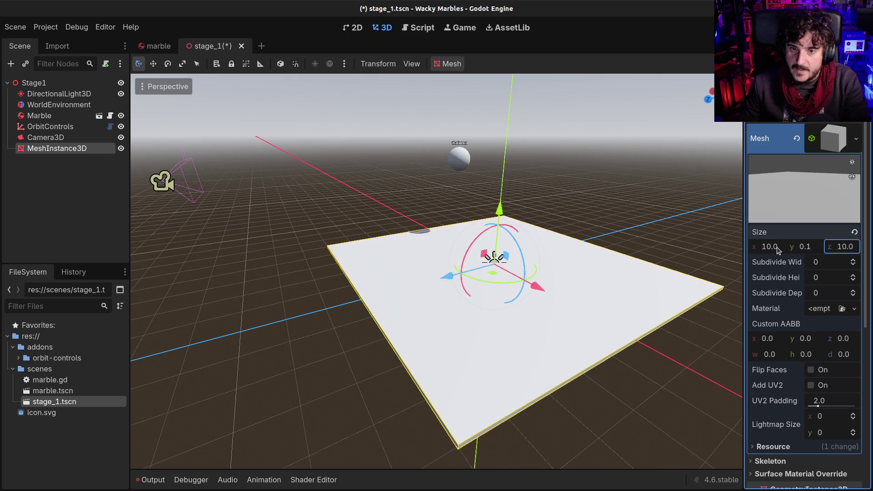
Give the box a new StandardMaterial3D and expand its Albedo settings.
left_click(823, 310)
left_click(820, 332)
left_click(832, 328)
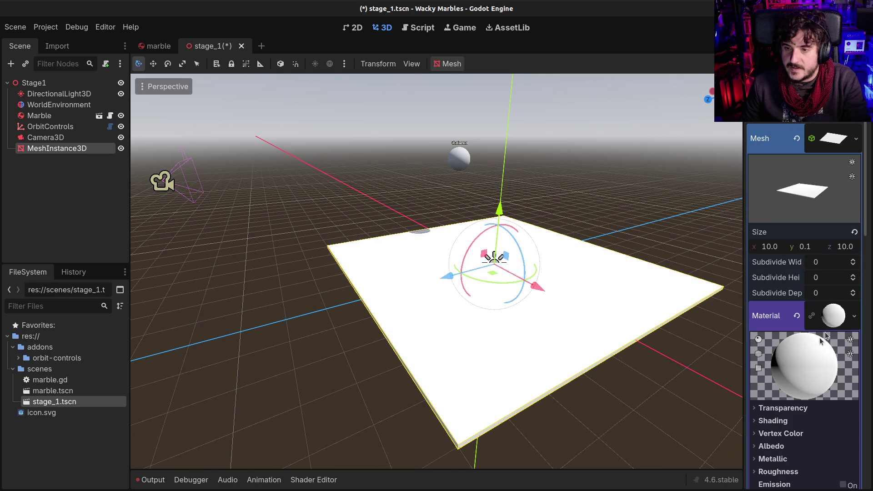
left_click(785, 434)
scroll(782, 423, "down", 3)
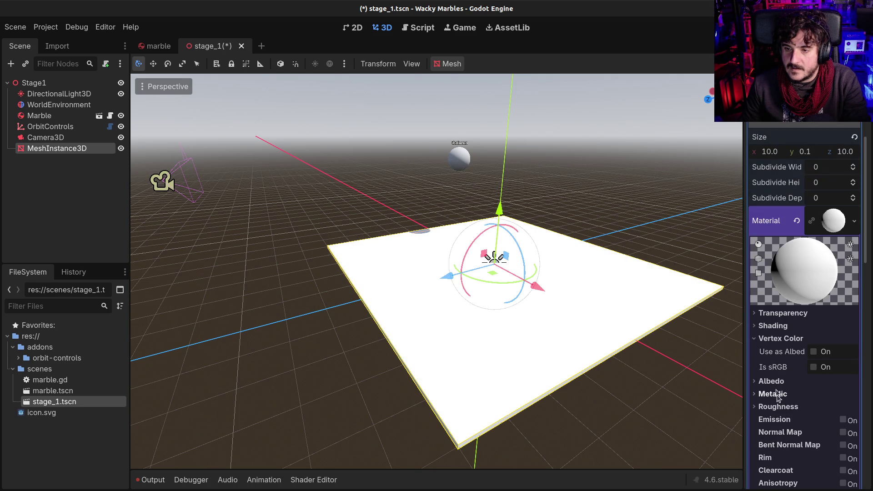
left_click(777, 397)
left_click(772, 381)
Set the material's Albedo color to dark green (20680e).
left_click(822, 395)
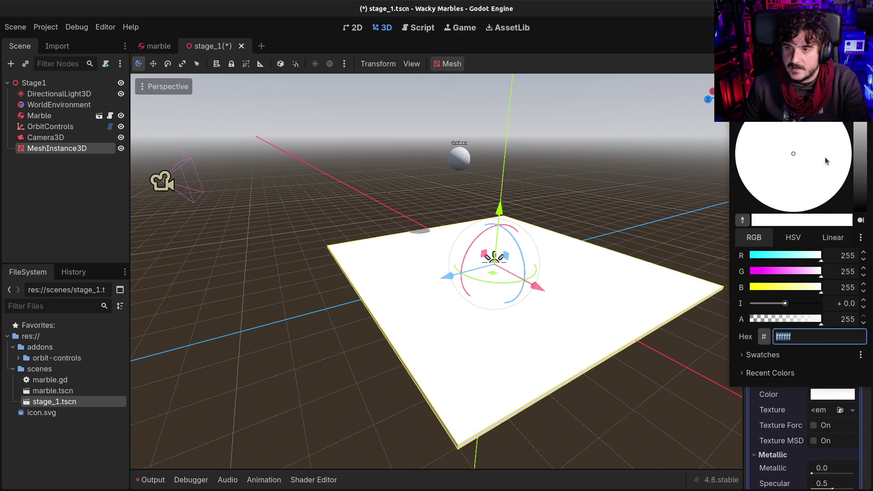
left_click(768, 256)
left_click(812, 194)
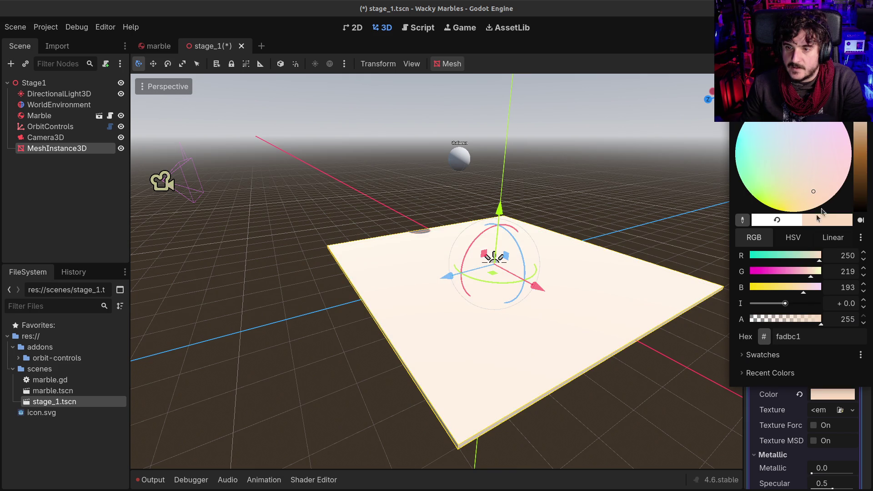
left_click(770, 256)
left_click(767, 287)
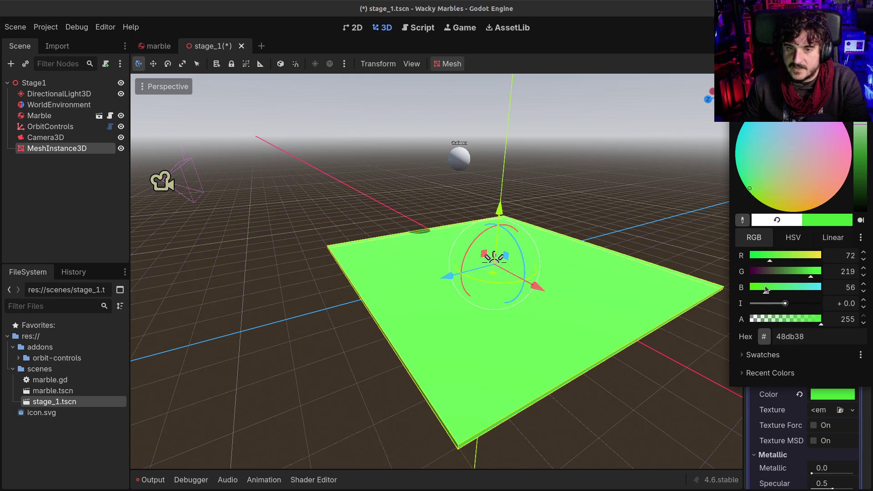
left_click(760, 286)
left_click(862, 172)
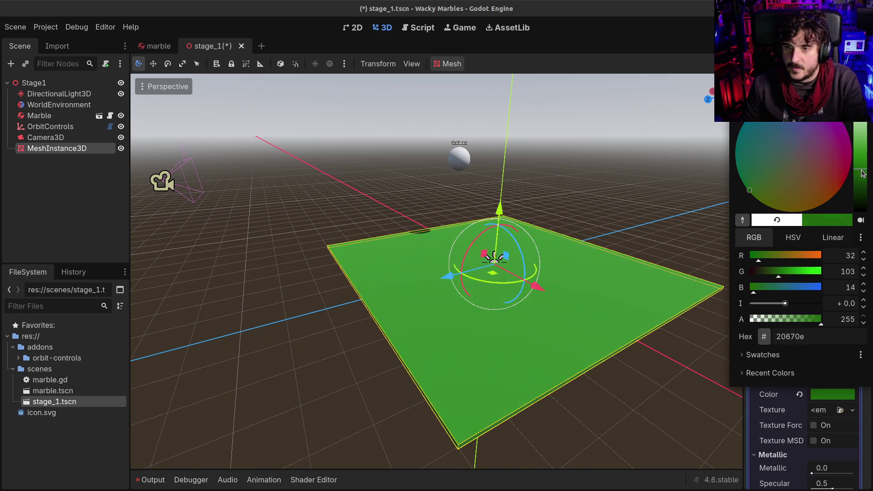
left_click(511, 186)
mouse_move(616, 269)
left_mouse_down()
mouse_move(581, 288)
mouse_move(517, 250)
mouse_move(676, 291)
left_mouse_up()
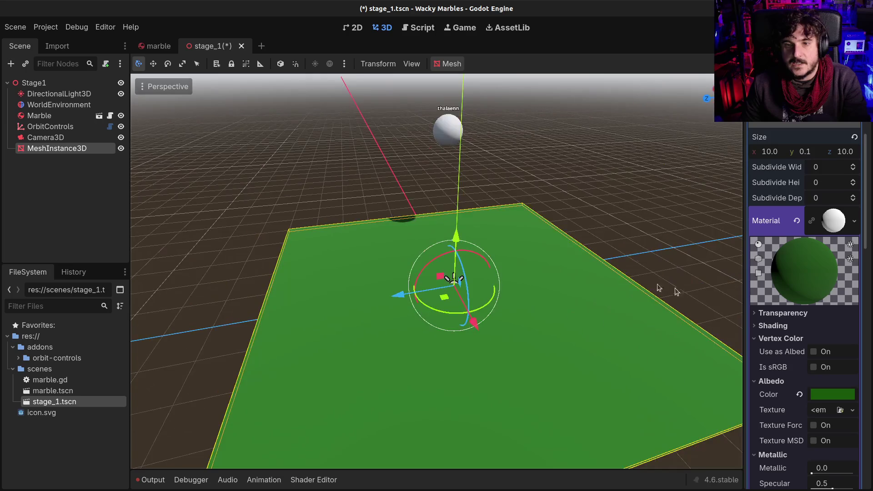
Save the scene and add a Bounding Box collision shape as a sibling of the floor mesh.
key("ctrl+s")
left_click(448, 63)
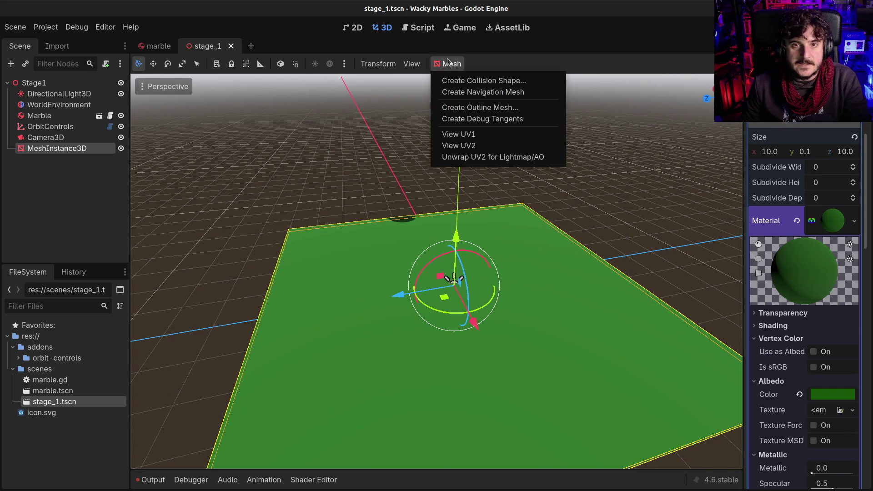
left_click(484, 82)
left_click(457, 209)
left_click(454, 227)
left_click(448, 243)
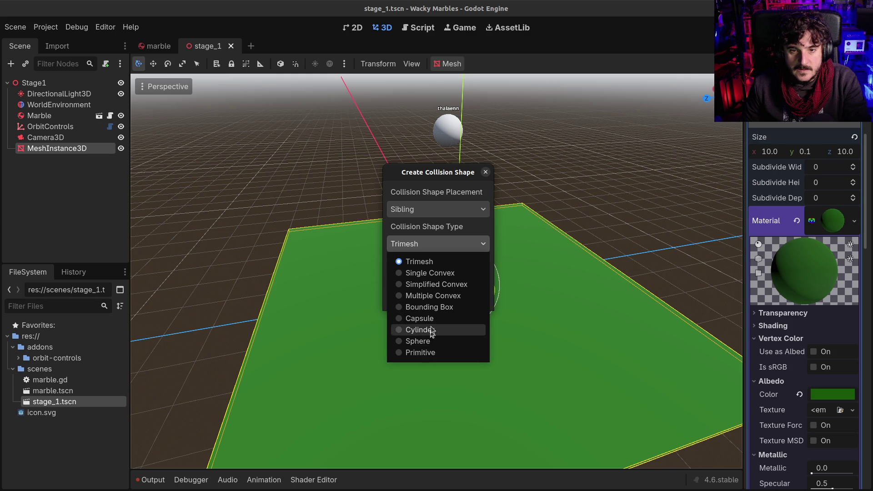
left_click(436, 308)
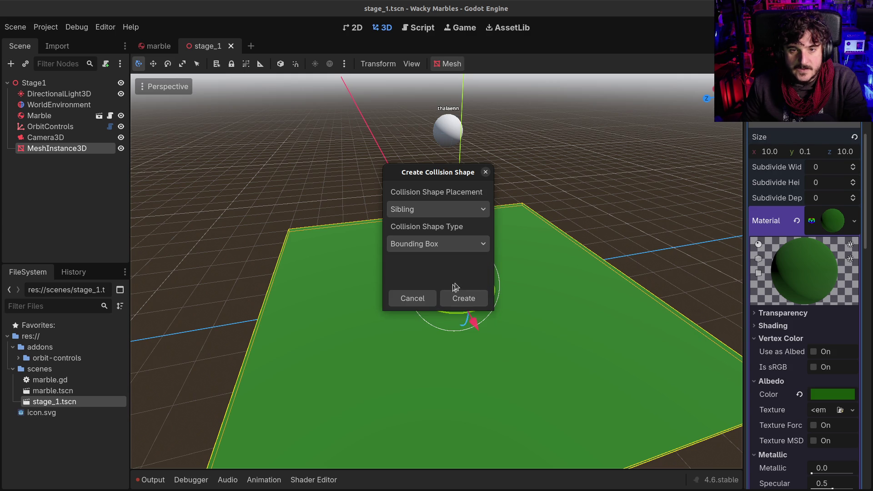
left_click(464, 298)
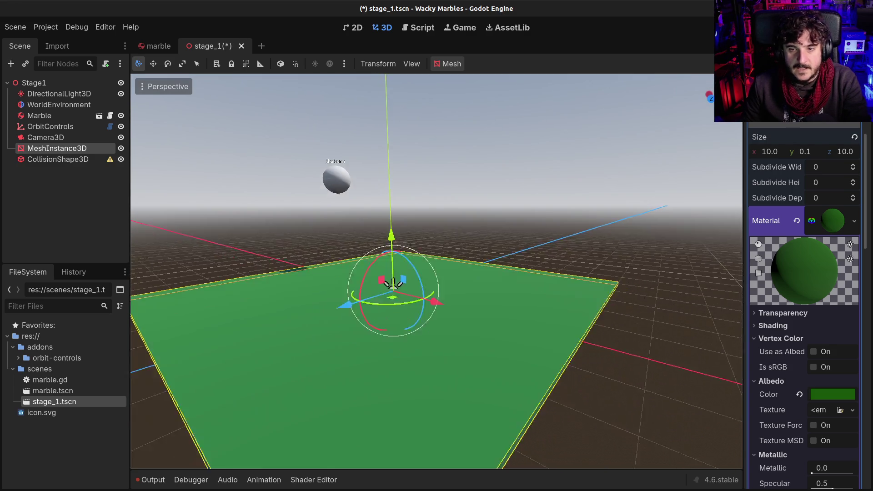
Inspect the new sibling CollisionShape3D, then undo adding it.
left_click_drag(434, 311, 363, 293)
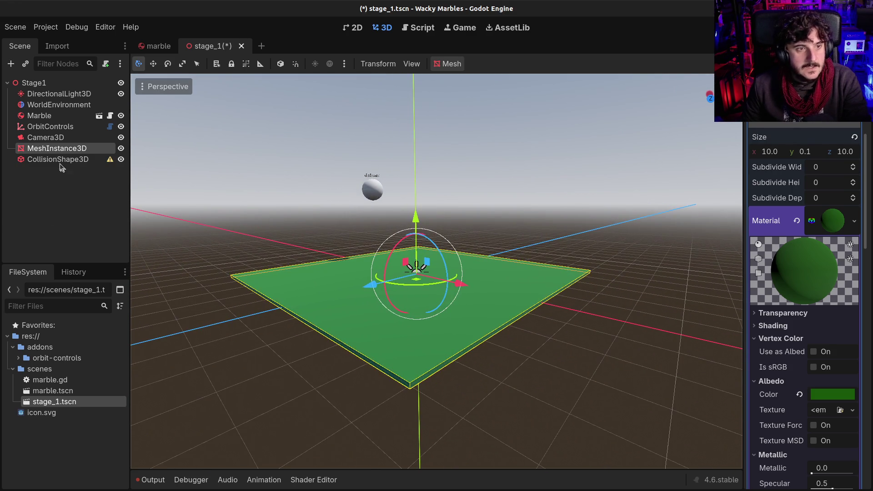
left_click(27, 161)
left_click(46, 148)
left_click(44, 160)
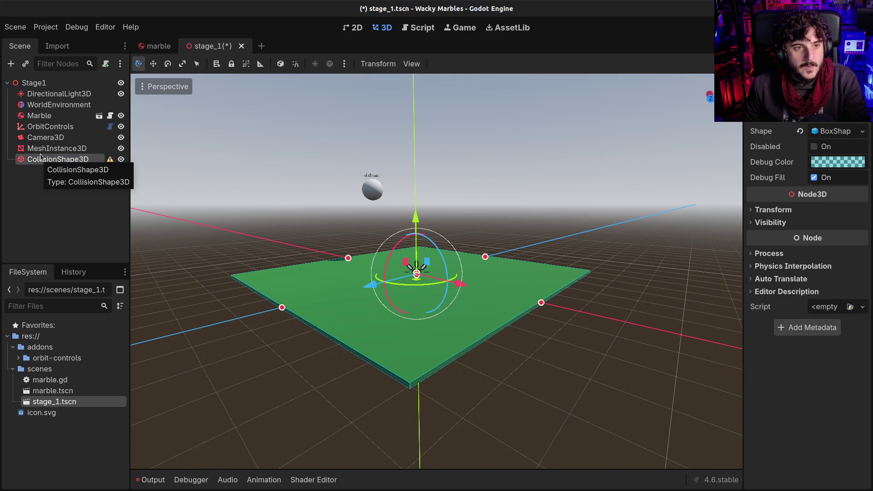
key("ctrl+z")
Restart collision-shape generation for the mesh with Static Body Child placement.
left_click(448, 64)
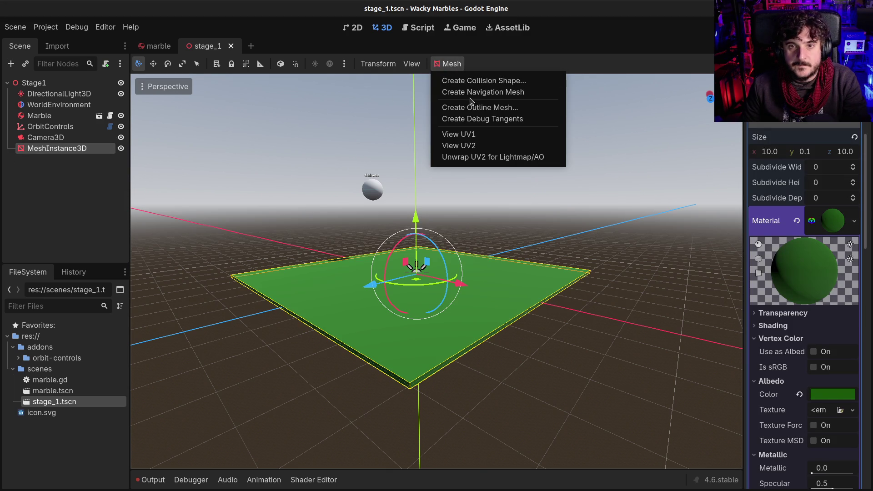
left_click(503, 83)
left_click(425, 208)
left_click(425, 236)
Create the Bounding Box static-body collision for the floor, save stage_1, and run the project.
left_click(426, 247)
left_click(422, 306)
left_click(462, 299)
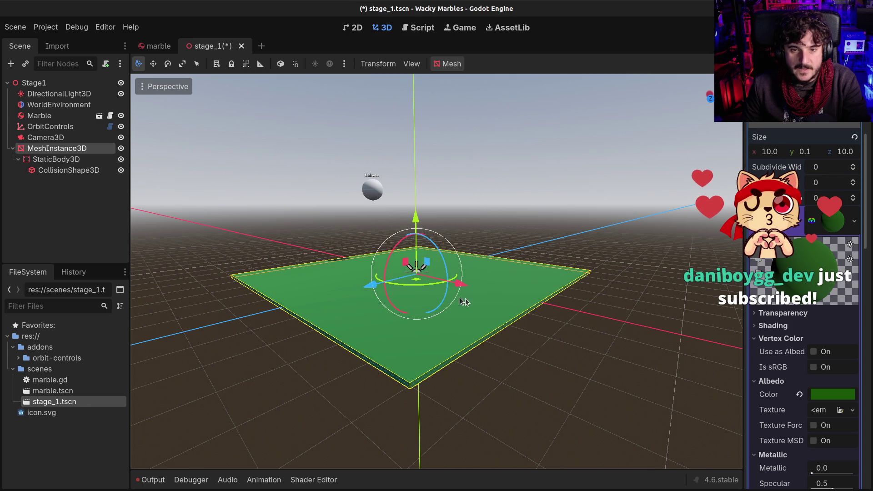
key("ctrl+s")
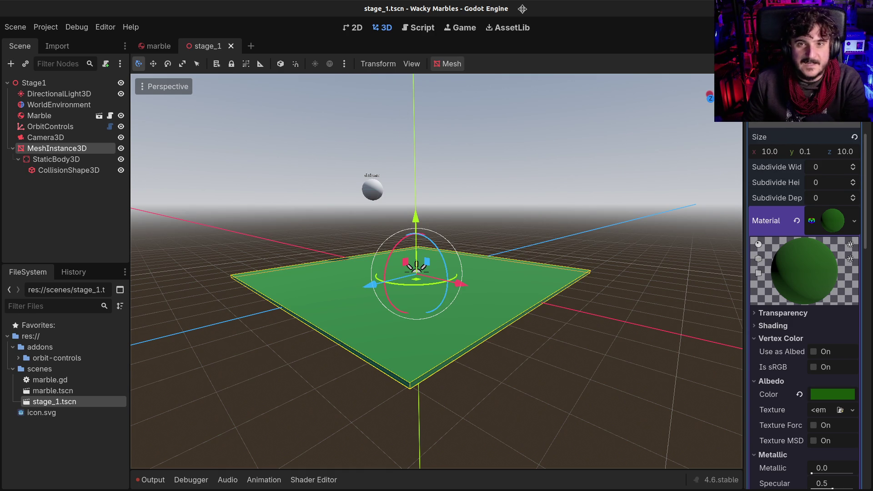
key("F5")
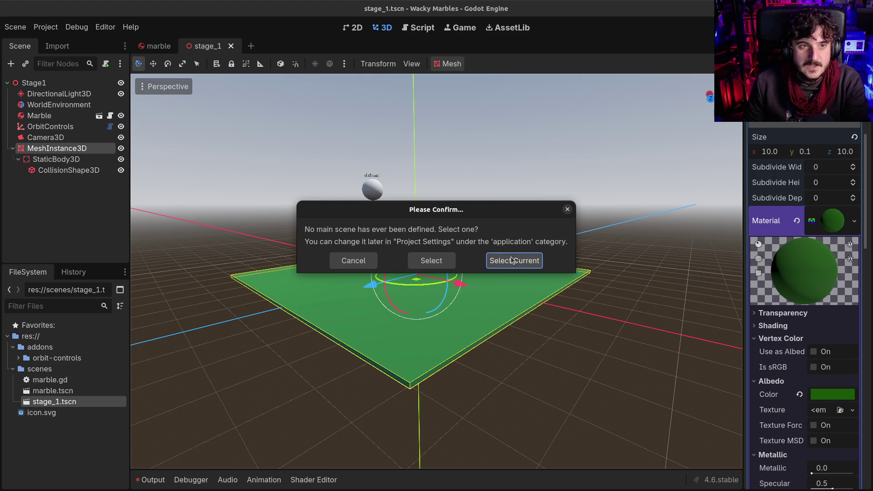
left_click(514, 262)
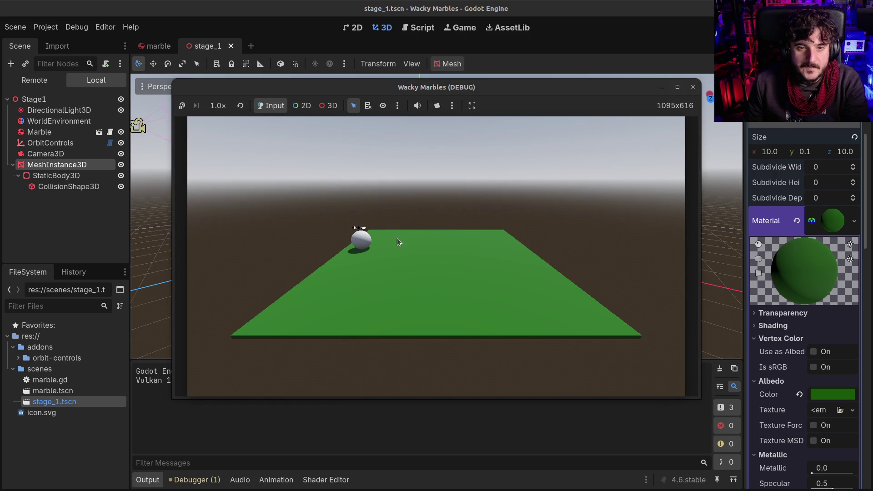
mouse_move(395, 236)
left_mouse_down()
mouse_move(341, 251)
mouse_move(565, 250)
mouse_move(286, 272)
mouse_move(409, 160)
mouse_move(429, 275)
mouse_move(481, 283)
mouse_move(260, 234)
mouse_move(304, 228)
mouse_move(326, 244)
mouse_move(236, 280)
mouse_move(361, 228)
left_mouse_up()
scroll(361, 227, "down", 3)
scroll(359, 230, "up", 3)
scroll(358, 232, "down", 3)
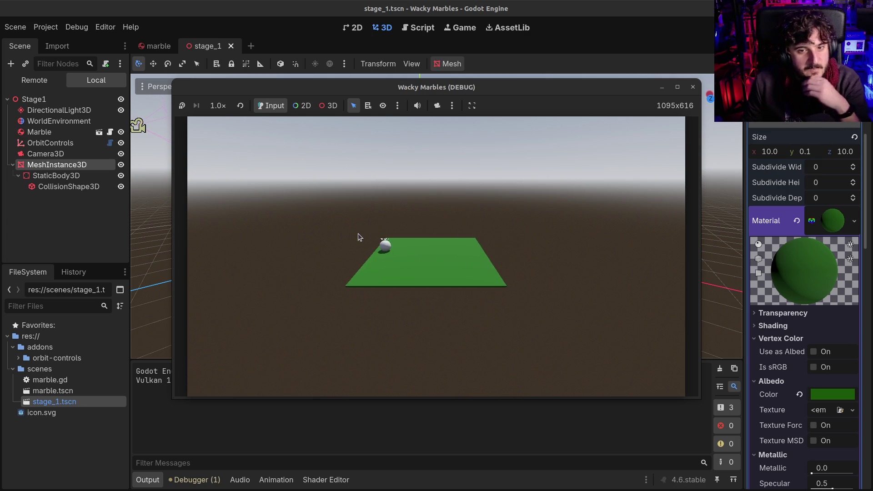
scroll(358, 234, "up", 3)
scroll(358, 234, "down", 2)
scroll(355, 235, "up", 3)
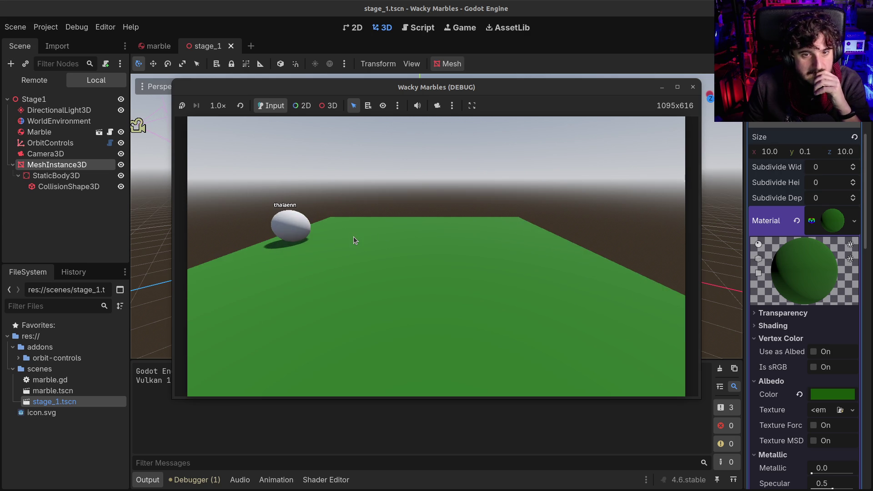
scroll(354, 236, "down", 5)
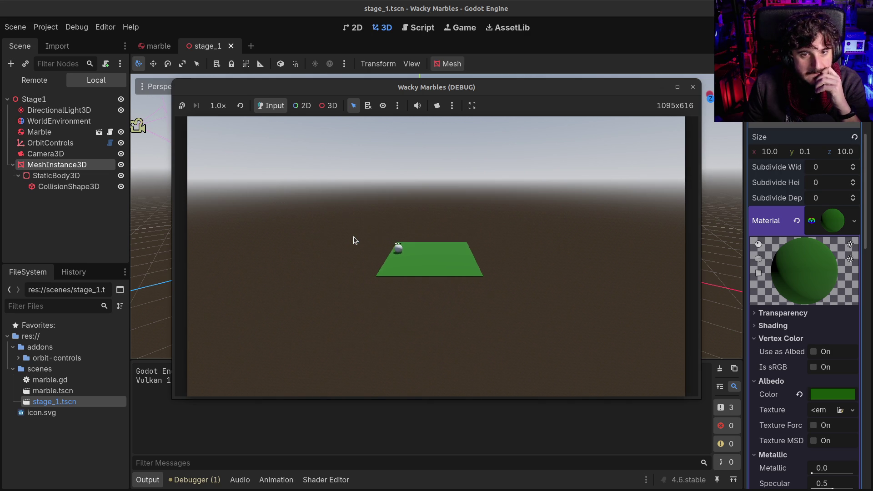
scroll(352, 237, "down", 3)
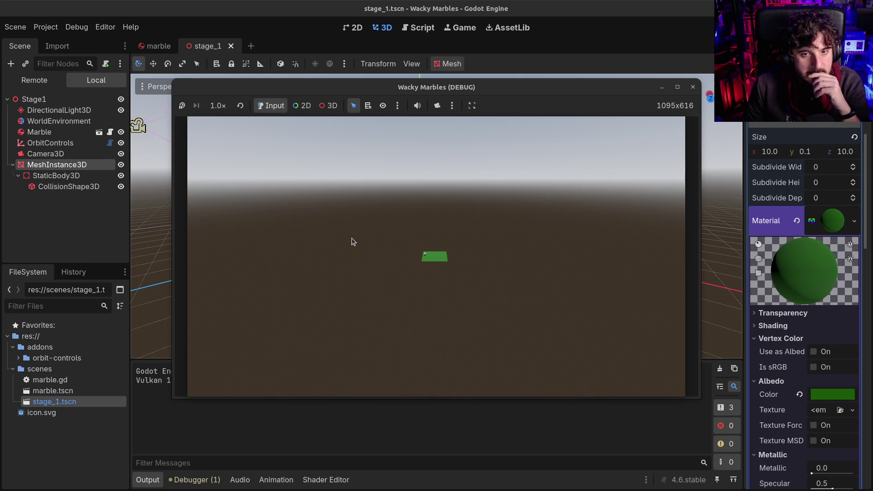
scroll(351, 239, "up", 5)
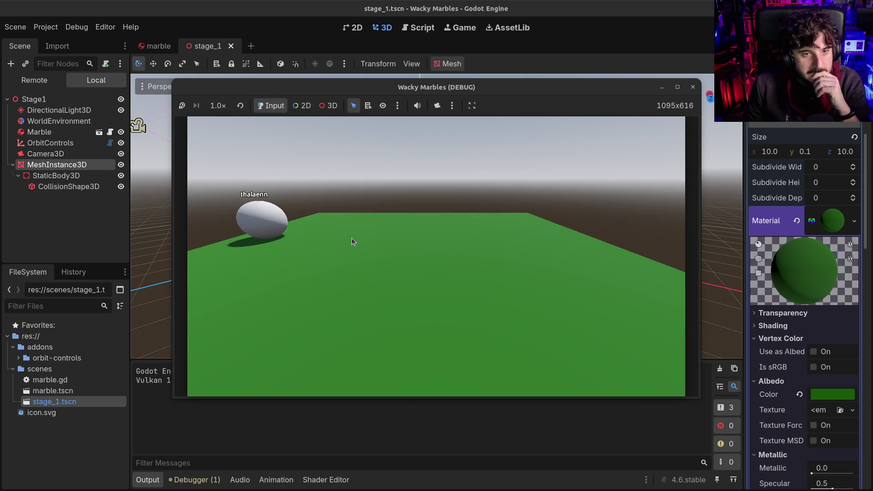
scroll(351, 238, "up", 2)
mouse_move(406, 211)
left_mouse_down()
mouse_move(350, 205)
mouse_move(371, 215)
mouse_move(386, 205)
mouse_move(363, 197)
mouse_move(348, 229)
mouse_move(365, 236)
mouse_move(379, 226)
mouse_move(372, 219)
mouse_move(357, 238)
mouse_move(356, 219)
mouse_move(370, 217)
mouse_move(364, 209)
mouse_move(379, 217)
mouse_move(350, 208)
mouse_move(364, 200)
mouse_move(409, 226)
mouse_move(450, 226)
mouse_move(483, 202)
mouse_move(489, 209)
mouse_move(440, 208)
left_mouse_up()
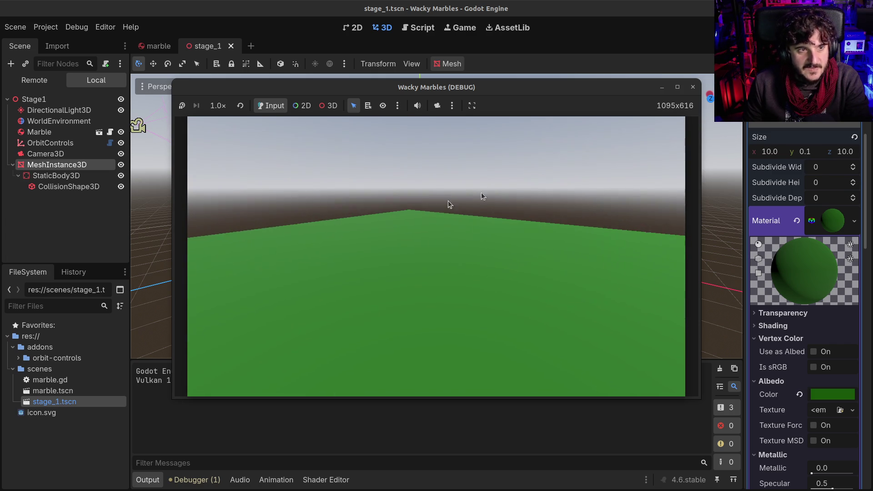
left_click(692, 87)
Select OrbitControls and expand its Target, Auto Rotate and Dolly groups.
left_click(85, 137)
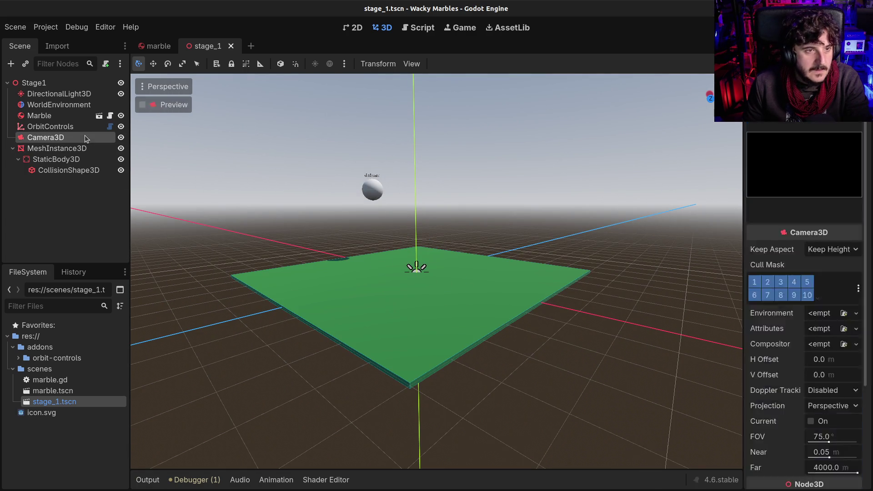
left_click(54, 126)
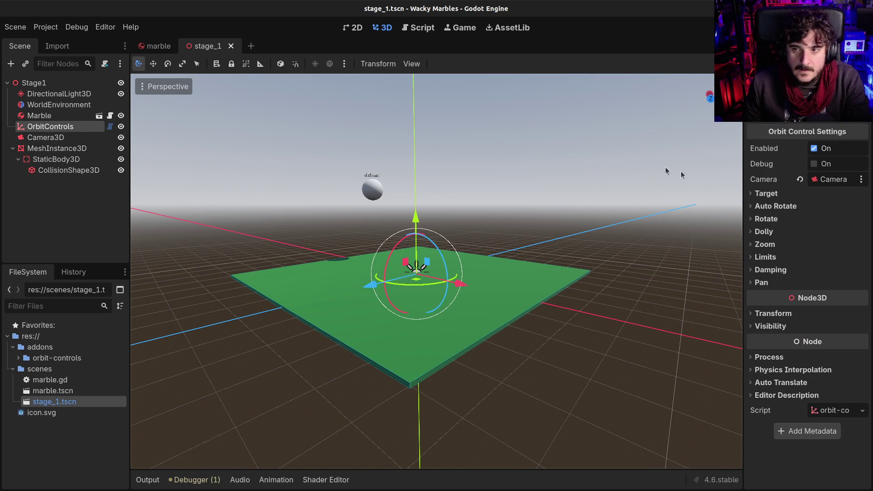
left_click(782, 195)
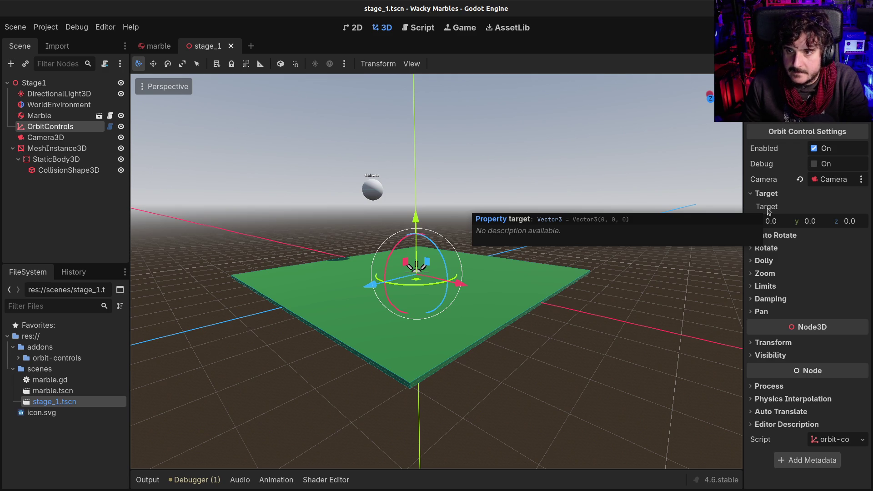
left_click(786, 236)
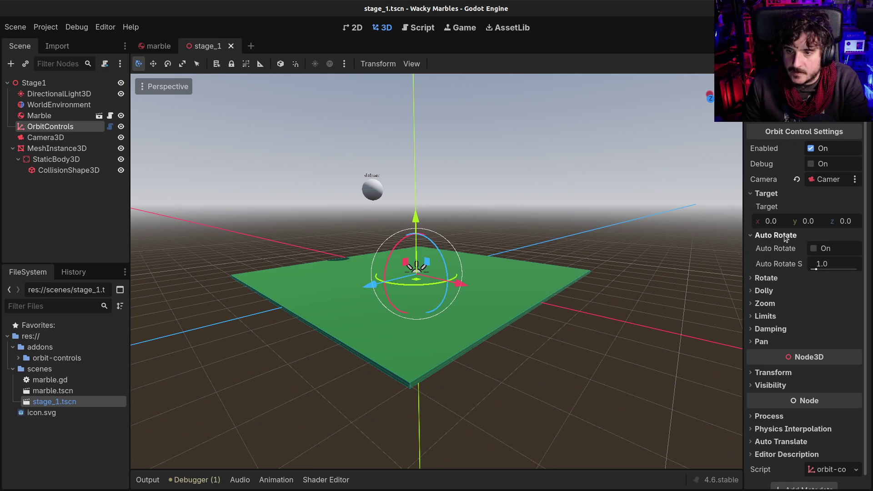
left_click(787, 278)
left_click(786, 278)
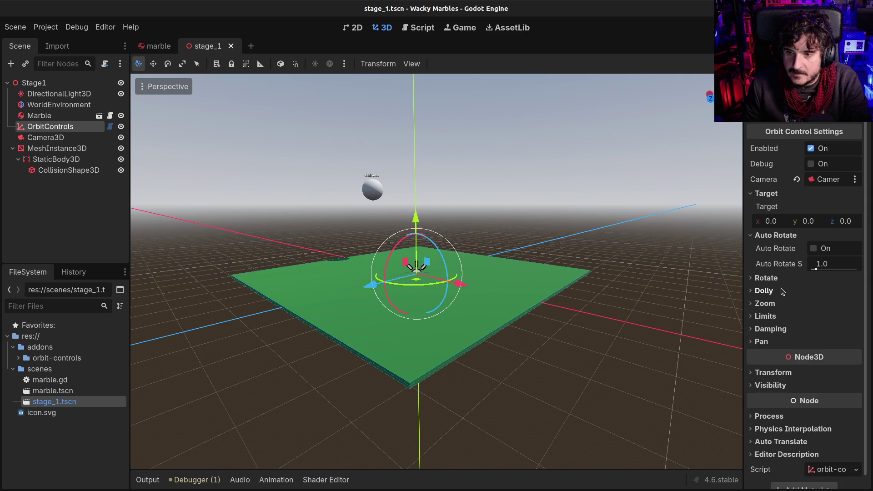
left_click(781, 291)
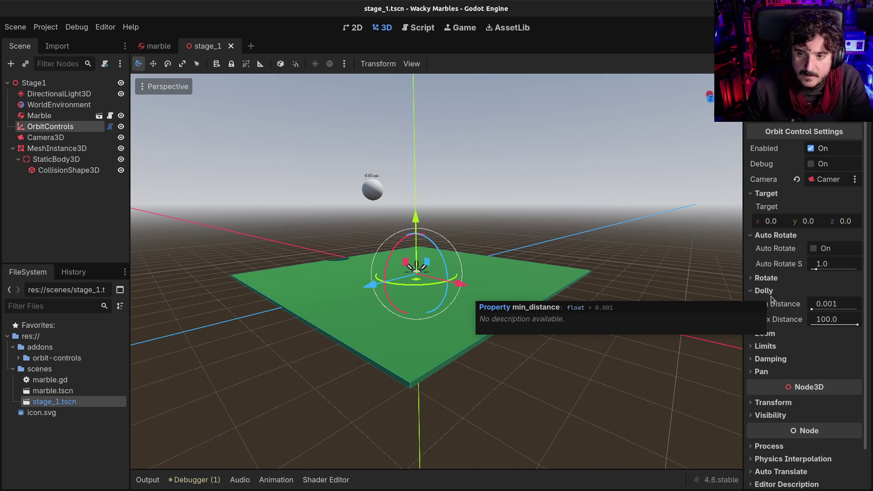
Expand the Zoom, Limits, Damping and Pan groups, then run the game.
left_click(780, 335)
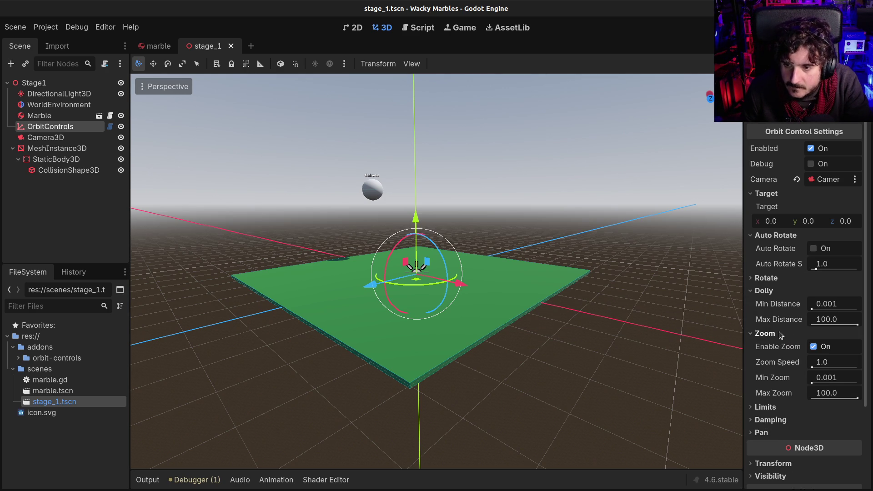
scroll(782, 352, "down", 3)
left_click(782, 315)
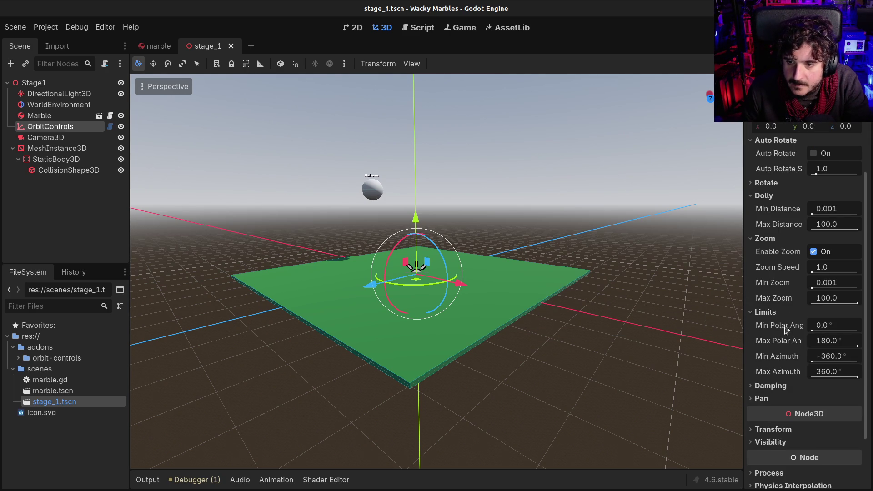
left_click(780, 384)
scroll(782, 390, "down", 3)
left_click(768, 339)
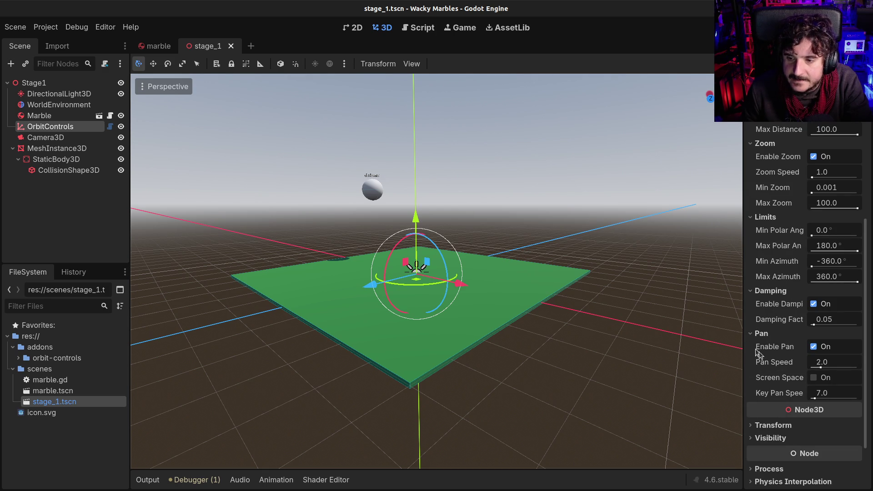
mouse_move(781, 386)
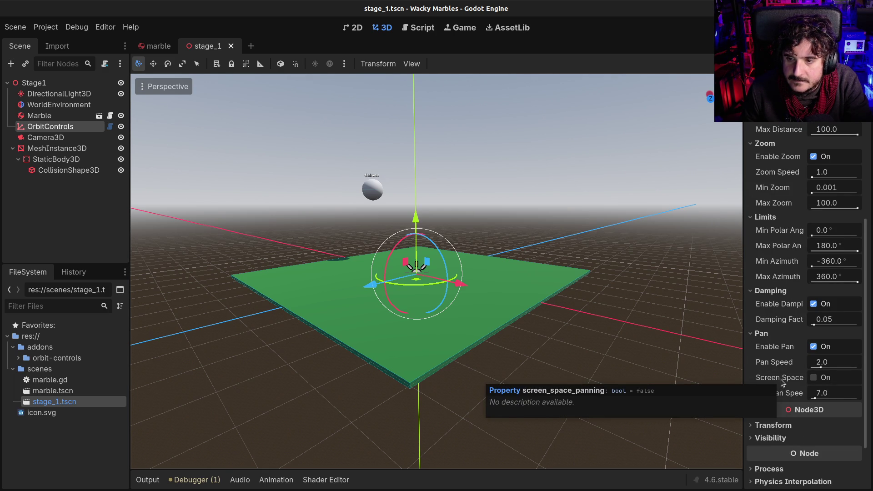
scroll(782, 383, "up", 5)
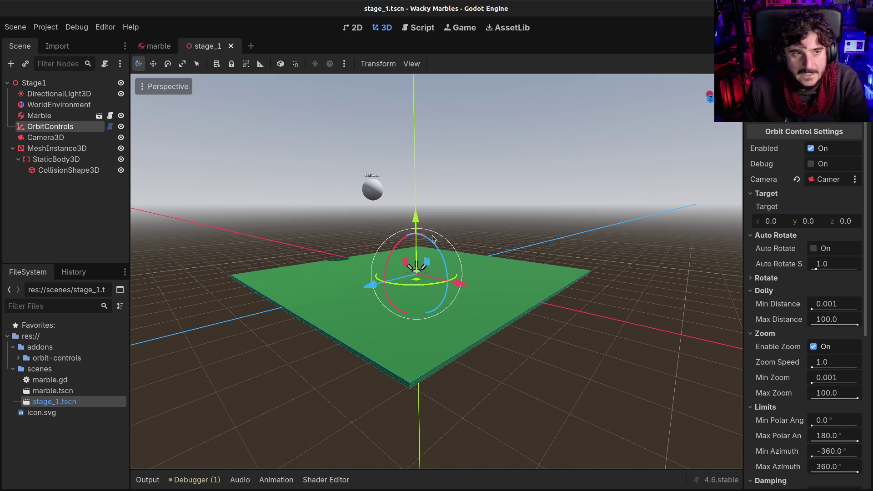
key("F5")
mouse_move(436, 244)
left_mouse_down()
mouse_move(396, 241)
mouse_move(460, 250)
mouse_move(696, 239)
mouse_move(680, 261)
mouse_move(616, 259)
mouse_move(514, 235)
mouse_move(448, 232)
mouse_move(418, 257)
mouse_move(364, 240)
mouse_move(344, 256)
mouse_move(359, 266)
mouse_move(441, 264)
mouse_move(462, 246)
mouse_move(435, 259)
mouse_move(332, 252)
mouse_move(239, 221)
mouse_move(224, 199)
mouse_move(191, 207)
mouse_move(171, 247)
mouse_move(133, 253)
mouse_move(396, 246)
mouse_move(366, 258)
mouse_move(356, 255)
mouse_move(364, 244)
mouse_move(390, 243)
mouse_move(458, 258)
left_mouse_up()
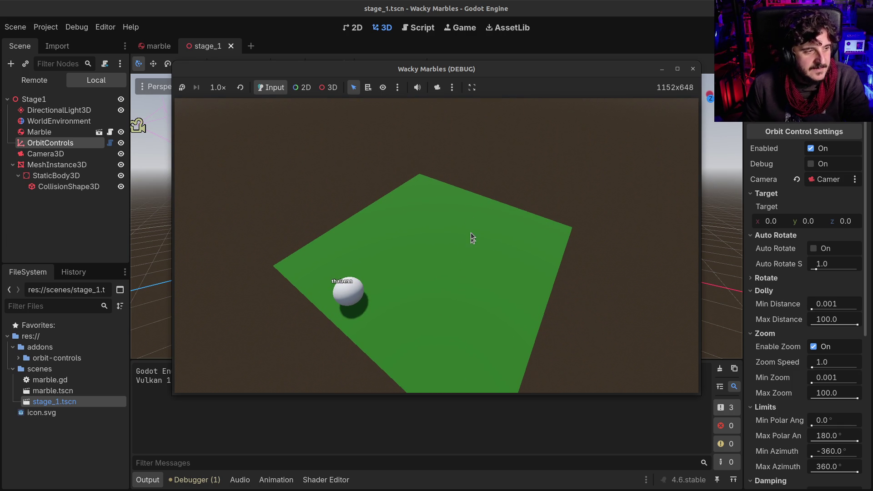
mouse_move(553, 197)
left_mouse_down()
mouse_move(458, 193)
mouse_move(438, 184)
mouse_move(435, 152)
left_mouse_up()
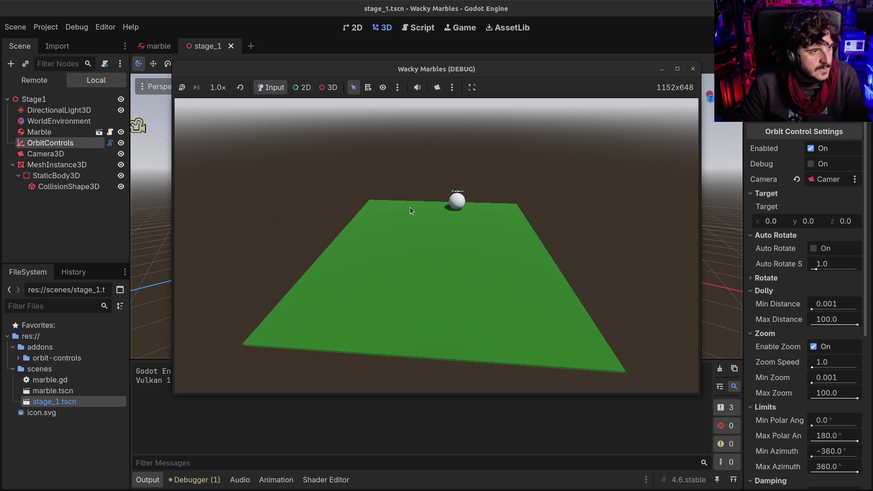
left_click(693, 68)
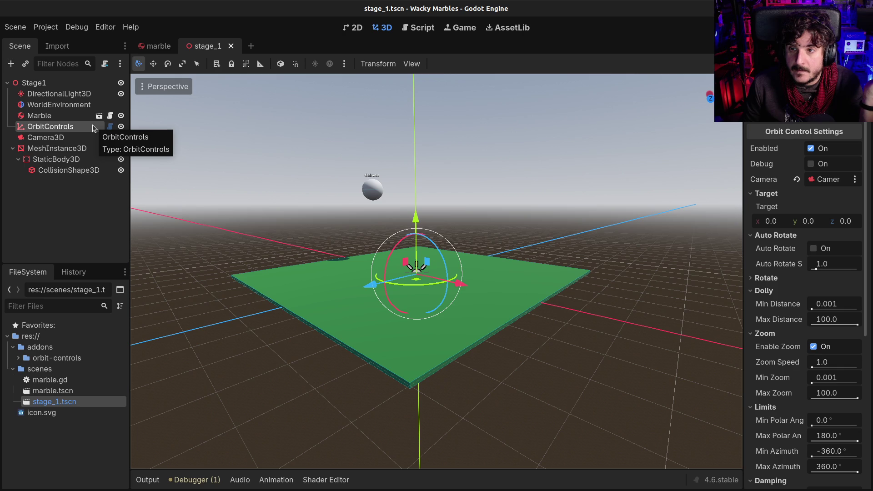
Open orbit-controls.gd from OrbitControls and put the caret after its Pan exports on line 118.
left_click(110, 126)
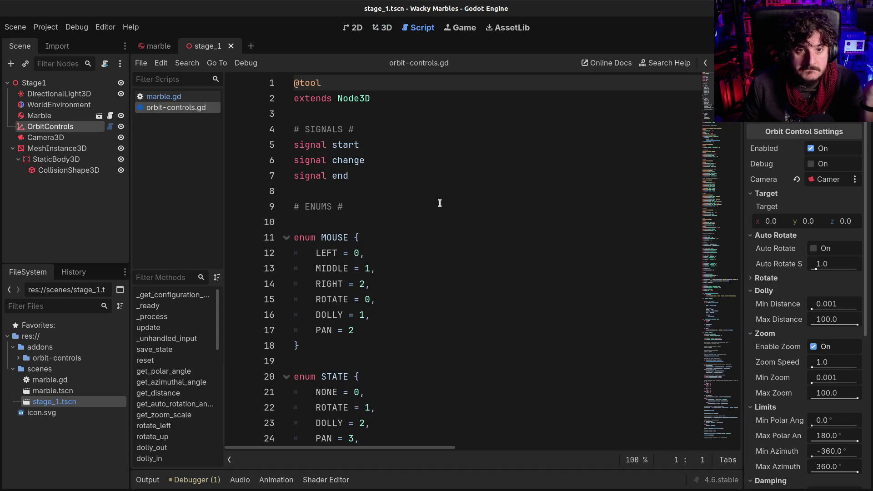
scroll(411, 236, "down", 6)
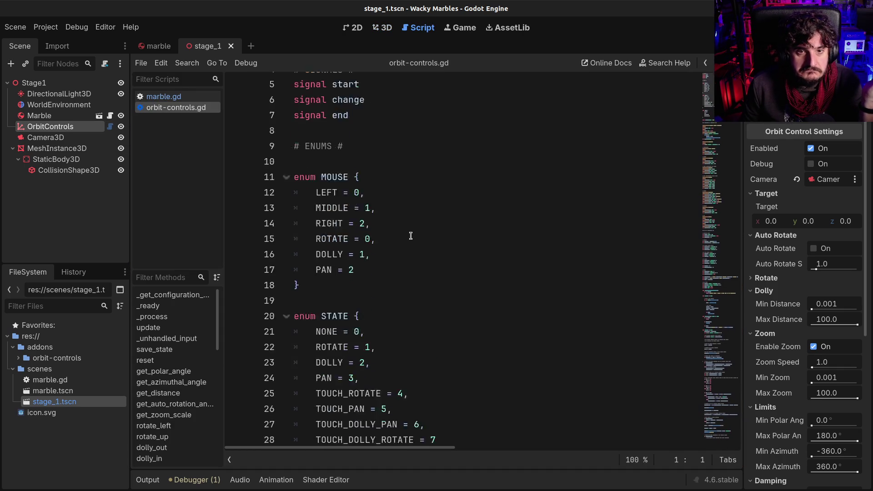
scroll(410, 236, "down", 8)
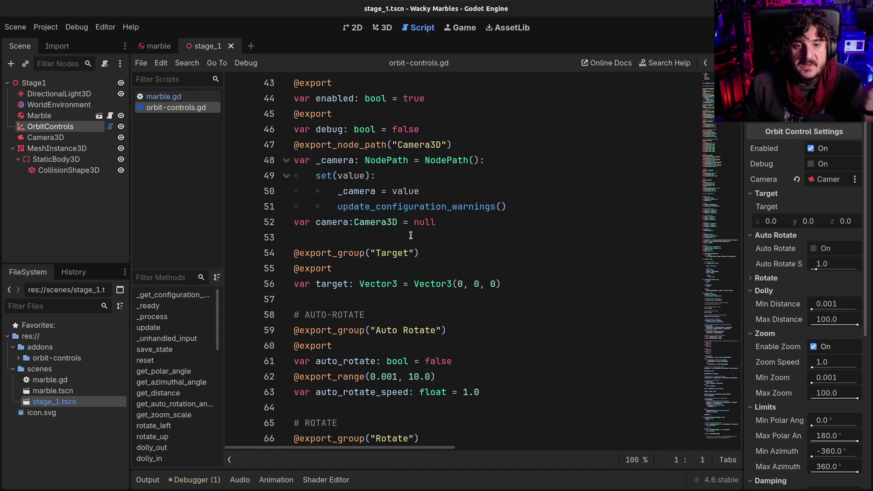
scroll(410, 236, "down", 1)
scroll(411, 236, "up", 2)
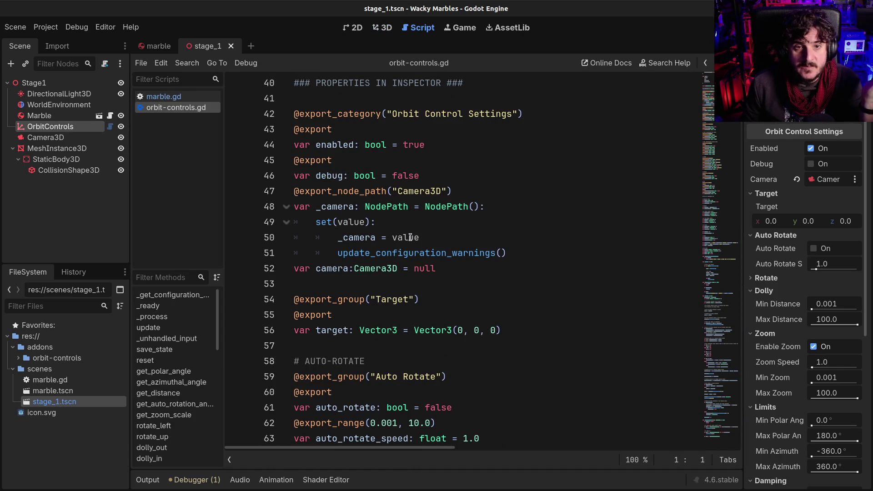
left_click(347, 131)
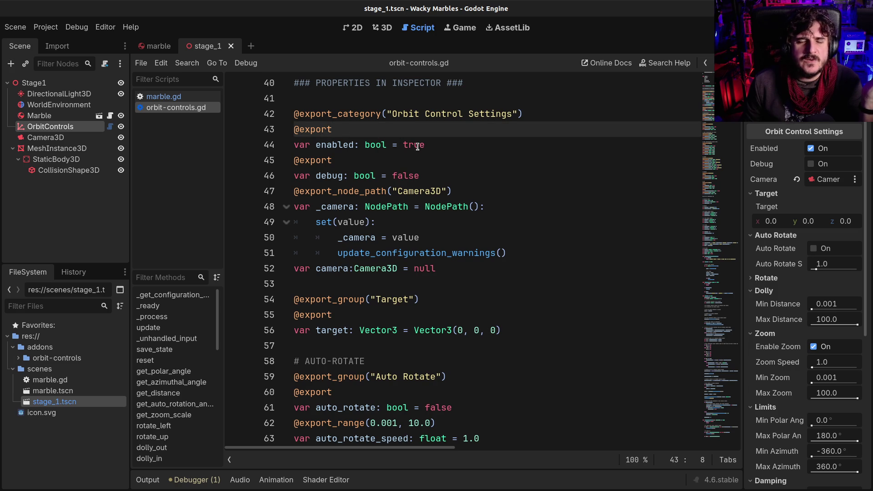
scroll(414, 170, "down", 10)
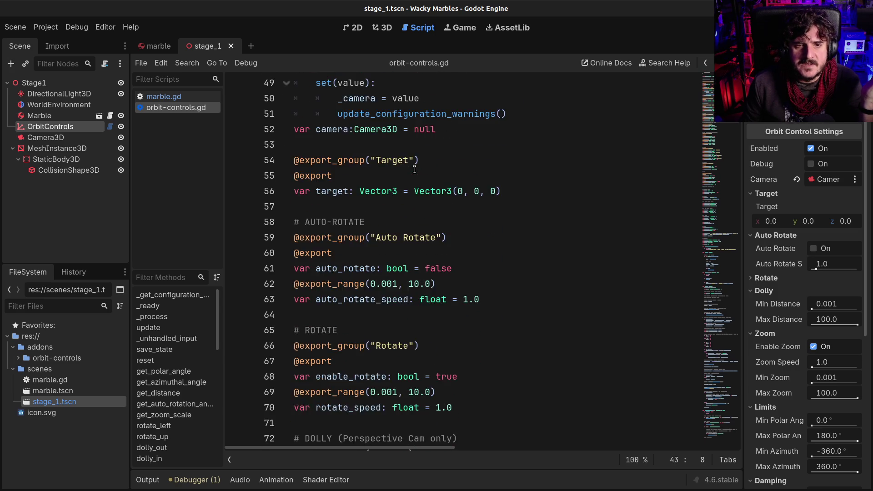
scroll(409, 177, "down", 13)
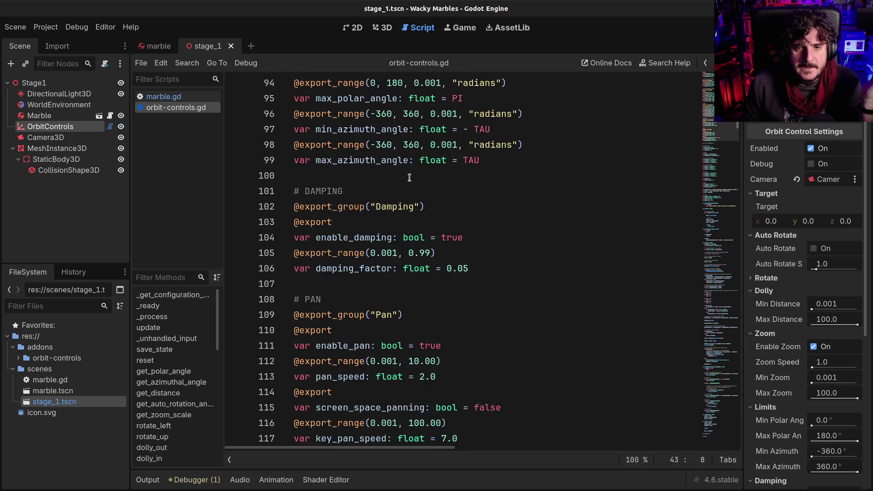
scroll(409, 177, "down", 5)
scroll(407, 180, "up", 3)
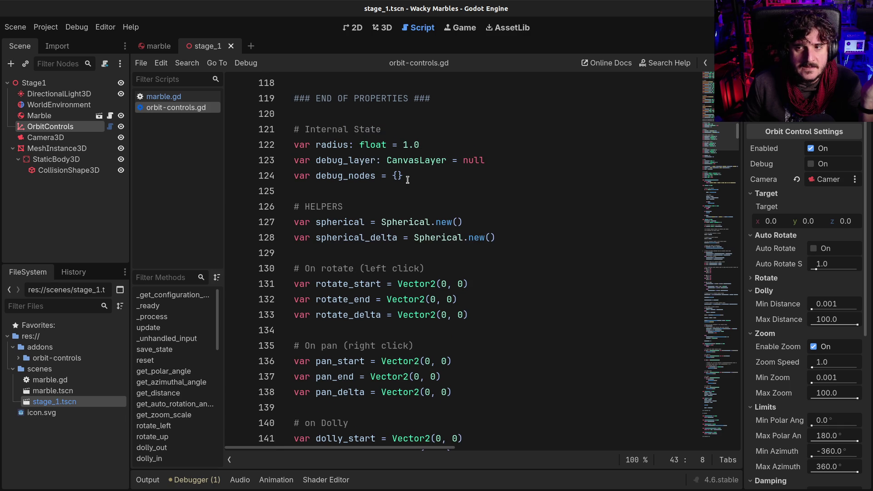
scroll(408, 178, "up", 1)
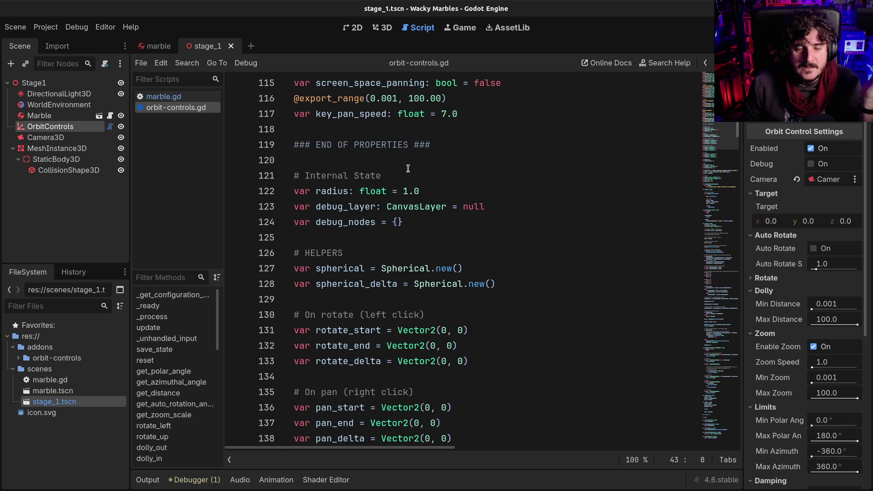
scroll(408, 168, "up", 2)
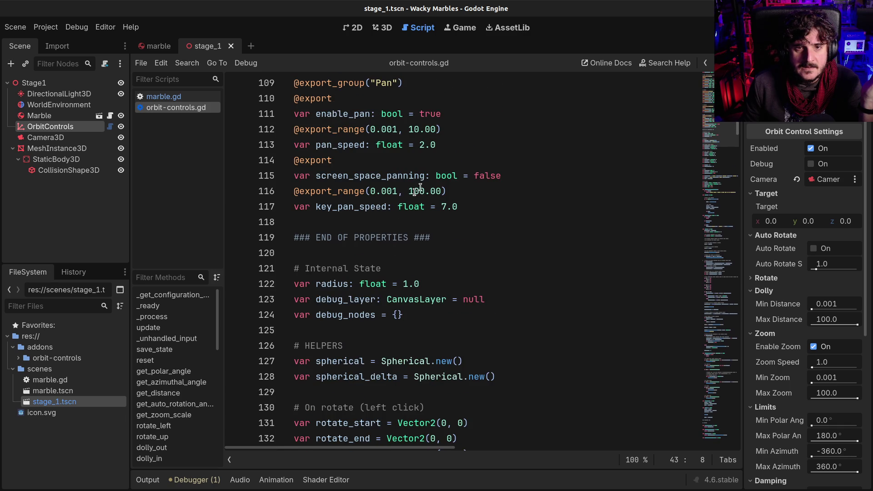
left_click(393, 218)
key("Return")
key("Return")
key("Up")
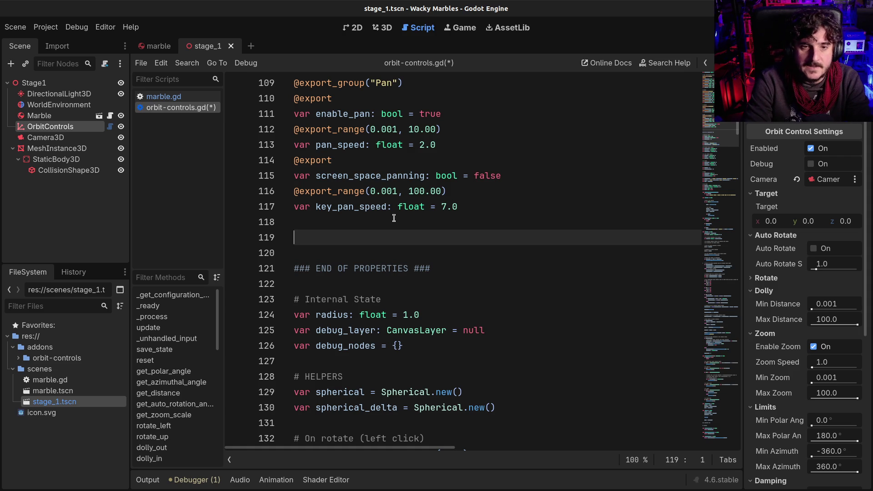
type("@export v")
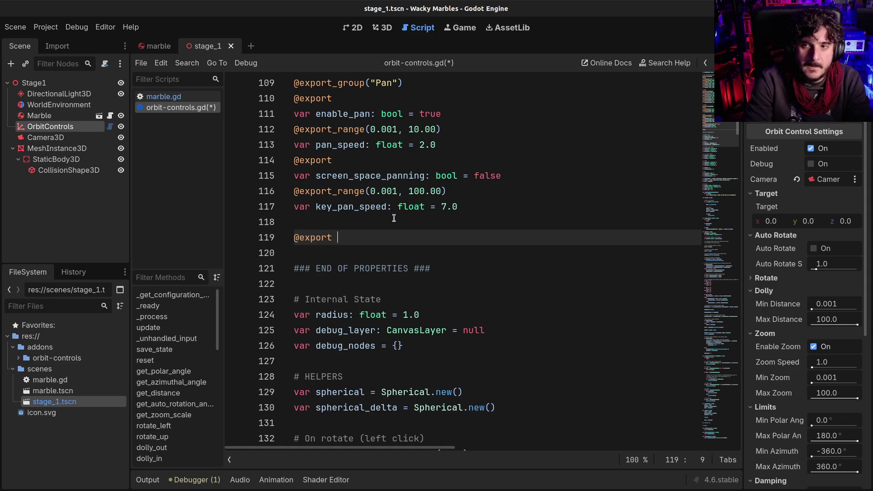
type("ar ")
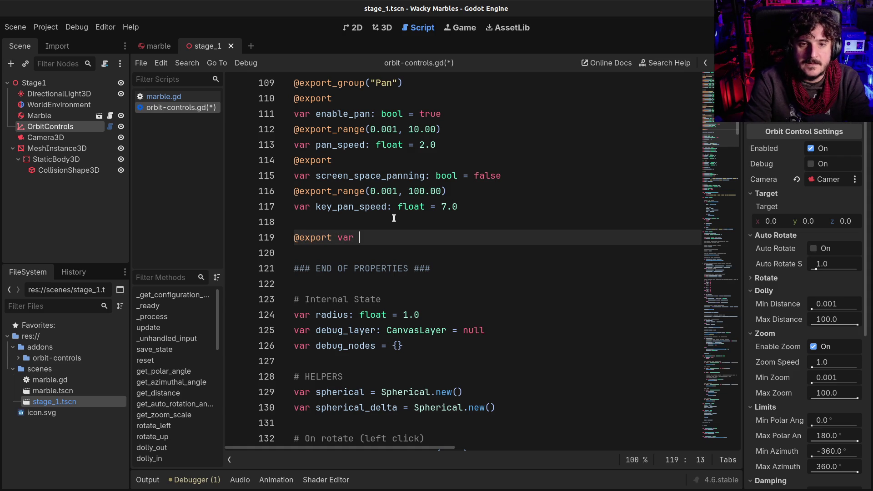
type("camera_target:")
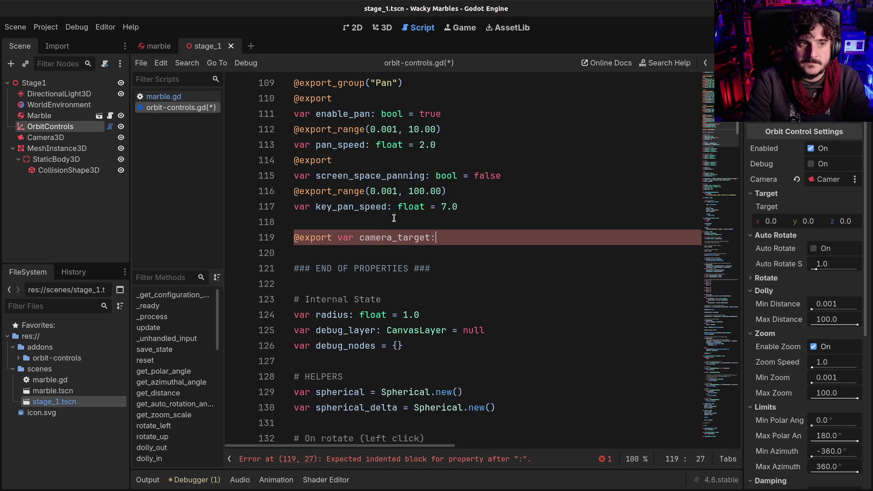
type("Node3D")
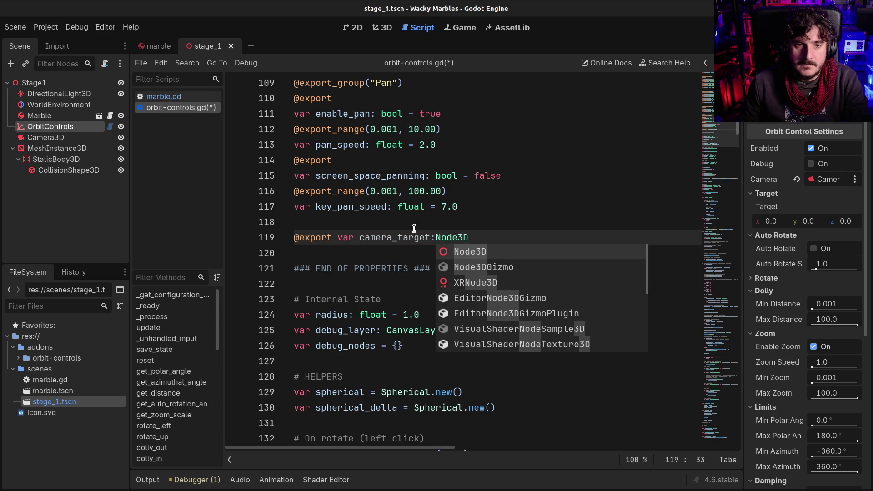
key("Escape")
key("shift+Home")
key("ctrl+c")
key("BackSpace")
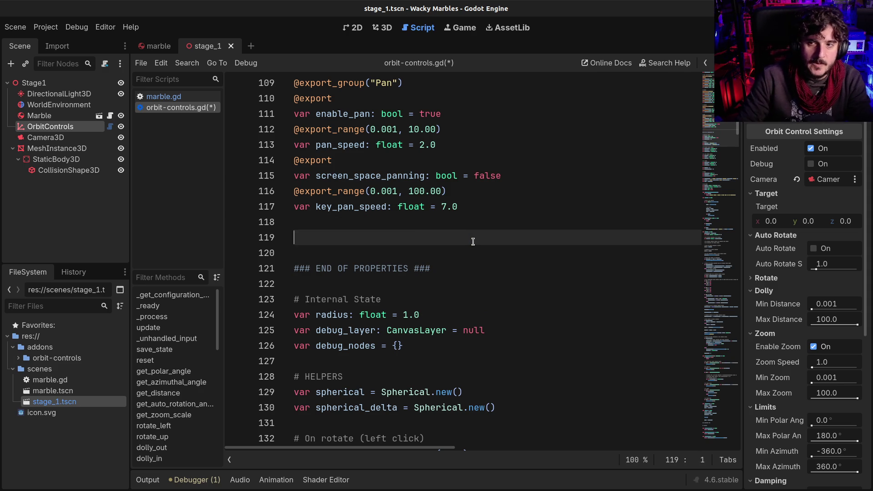
scroll(473, 241, "up", 10)
scroll(473, 241, "up", 14)
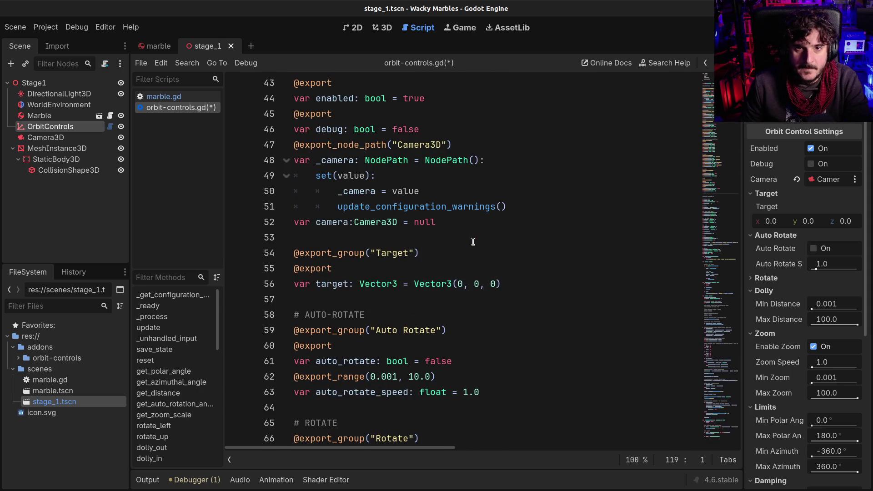
scroll(391, 243, "up", 5)
scroll(390, 245, "down", 6)
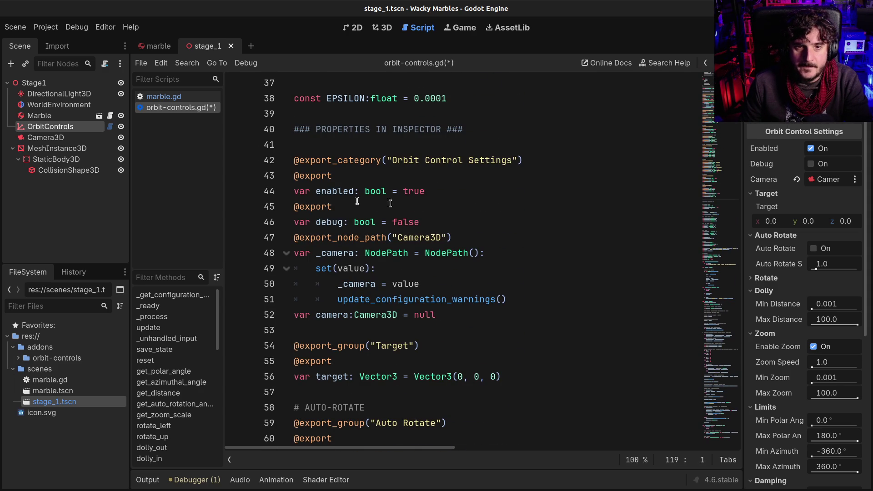
scroll(423, 233, "down", 1)
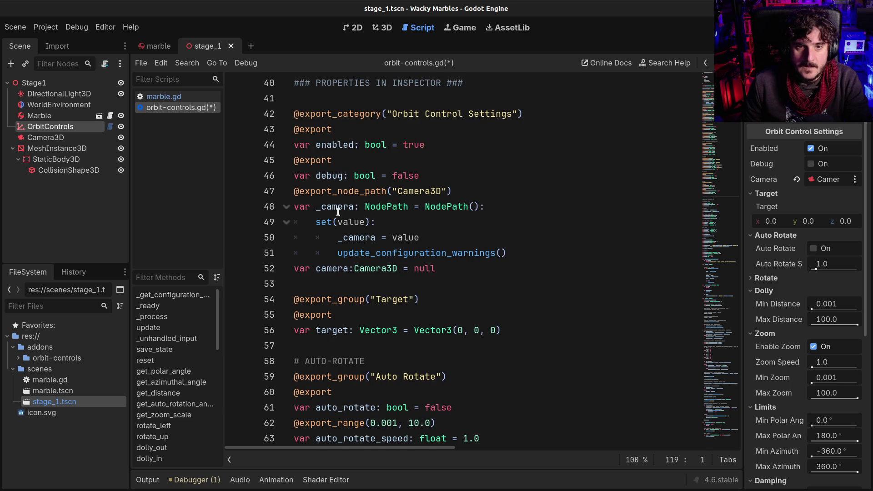
left_click(380, 207)
scroll(406, 240, "down", 2)
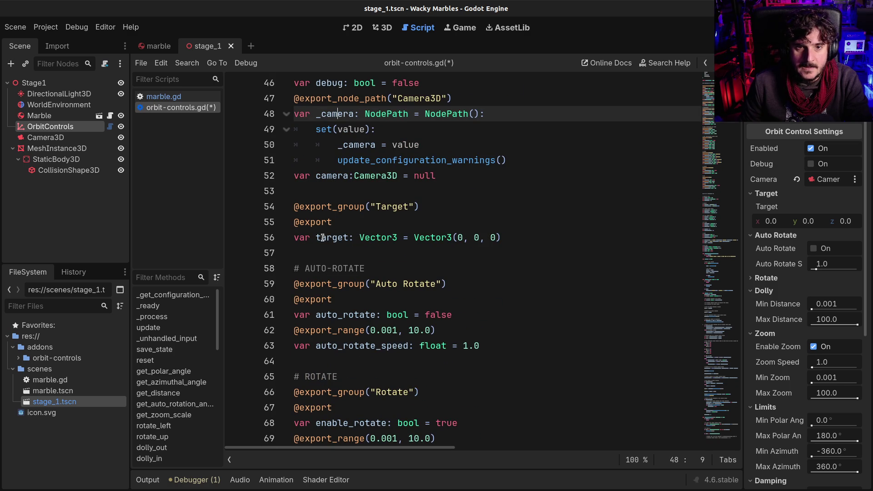
left_click(542, 250)
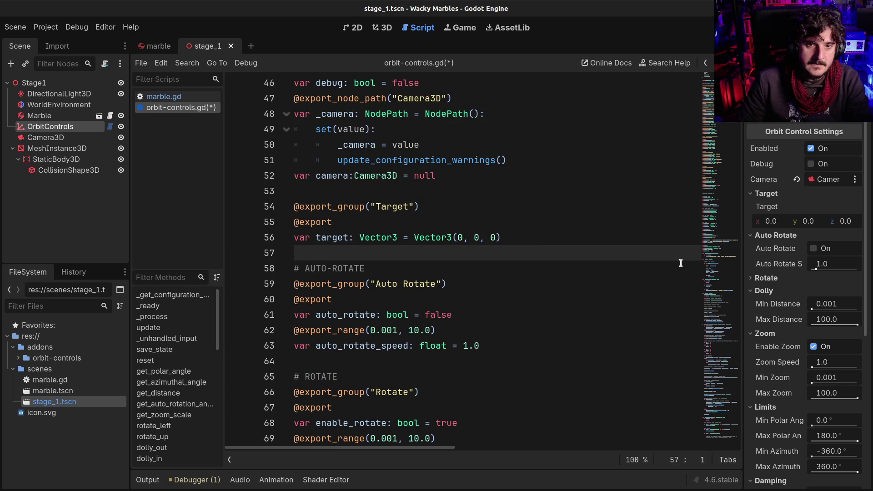
key("Up")
key("Up")
key("Up")
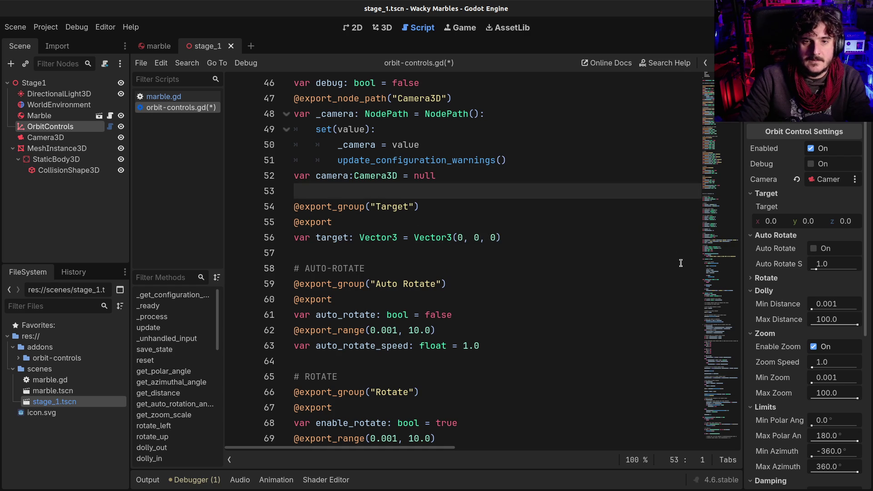
key("Down")
key("End")
key("Return")
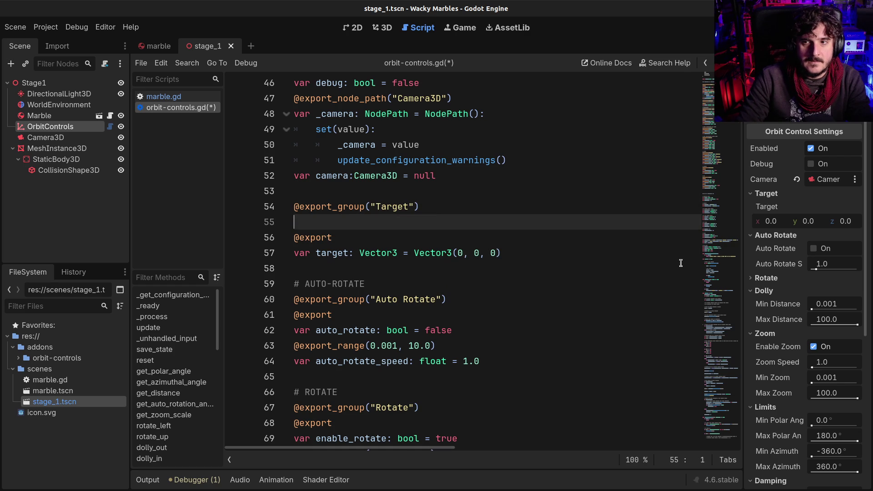
Paste the camera_target Node3D declaration there on its own line and save the script.
key("ctrl+v")
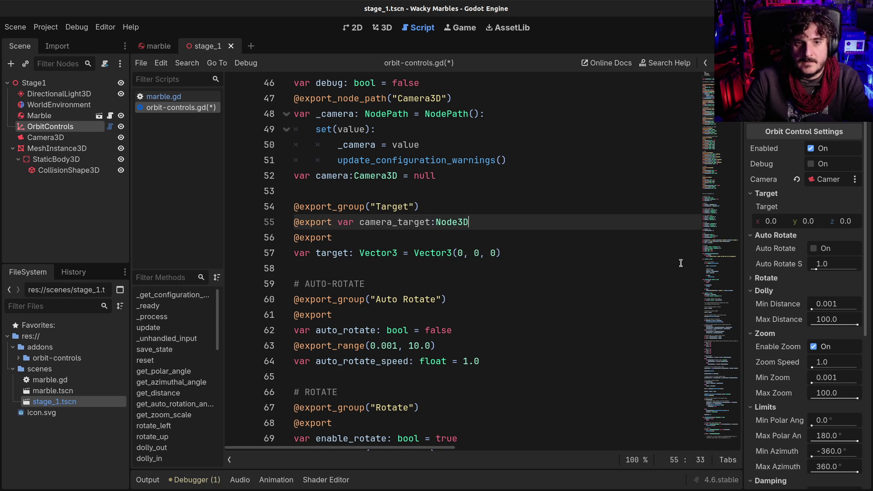
key("Left")
key("Left")
key("Left")
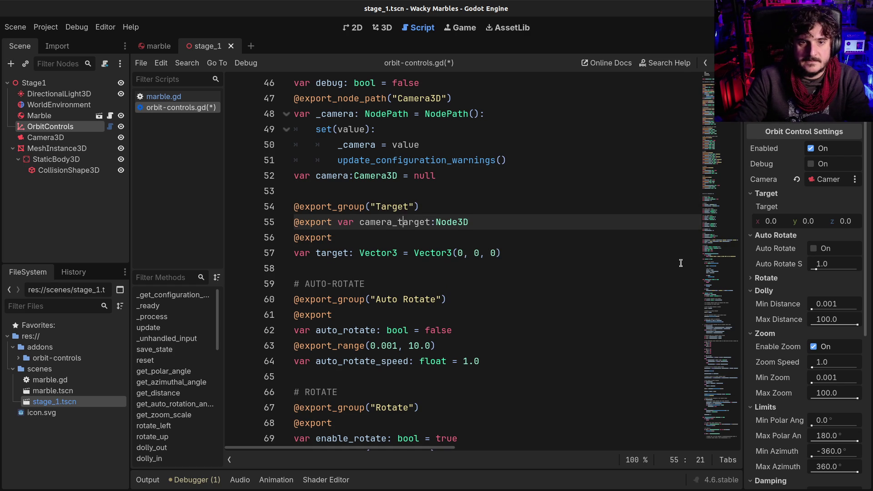
key("Left")
key("Return")
key("ctrl+s")
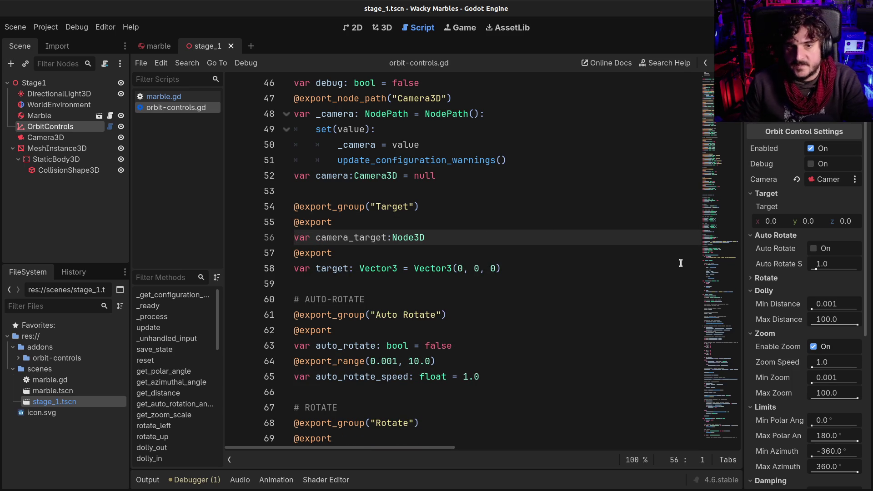
Assign Marble as OrbitControls' Camera Target and save the scene.
left_click(489, 228)
left_click(496, 241)
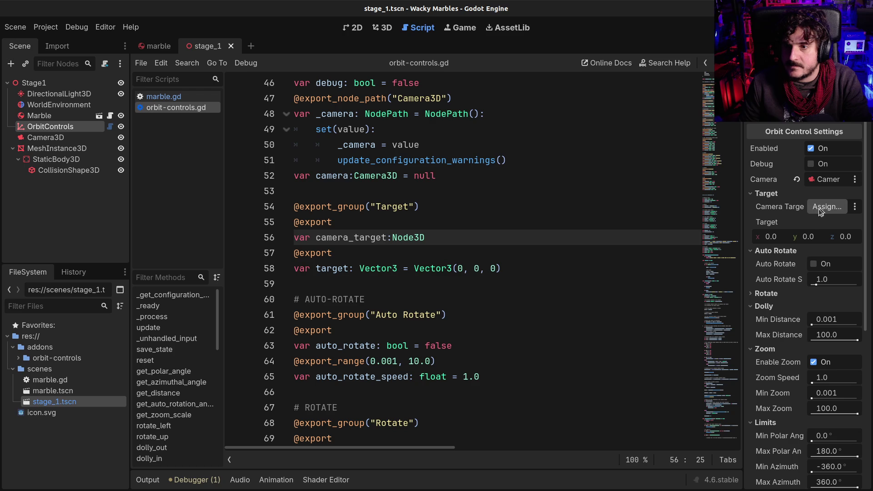
left_click(827, 207)
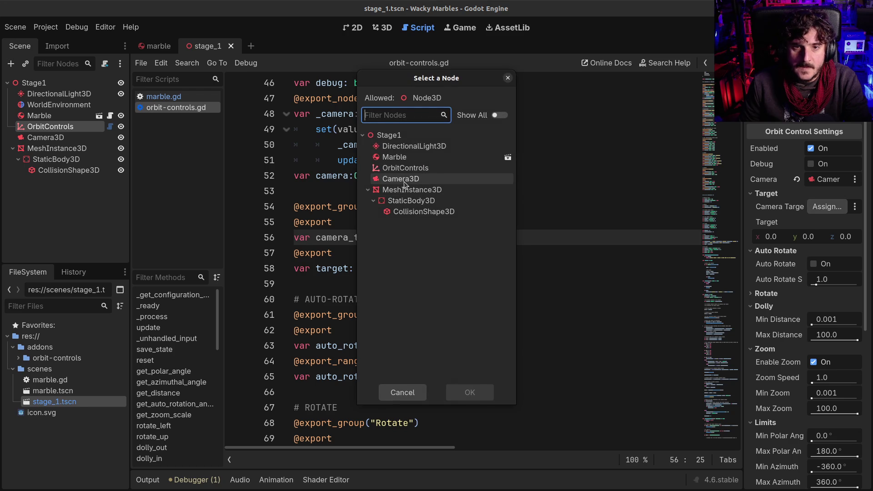
double_click(391, 156)
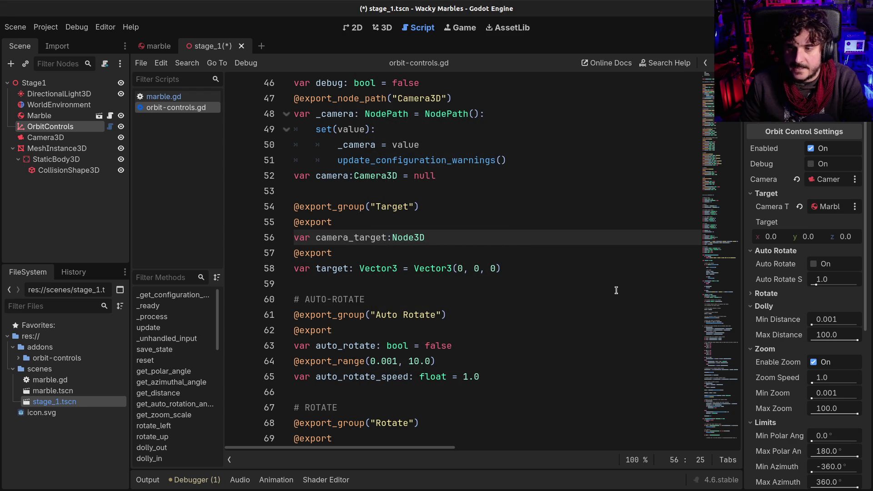
key("ctrl+s")
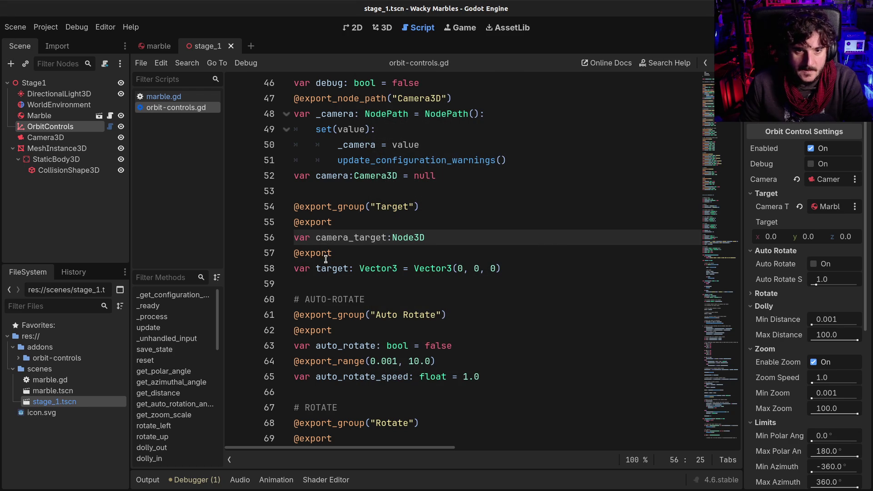
Search the script for the word 'target'.
double_click(332, 269)
key("ctrl+f")
key("Return")
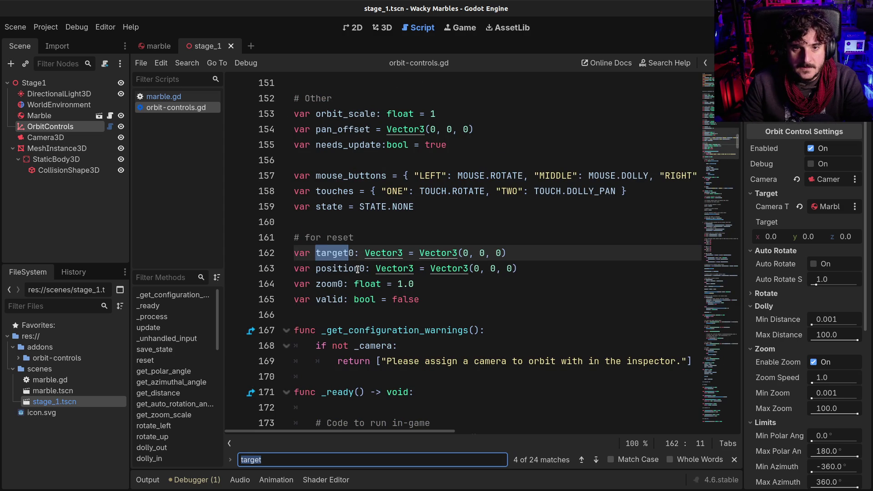
Step through the script's uses of target0, including reset() and its declaration.
key("Return")
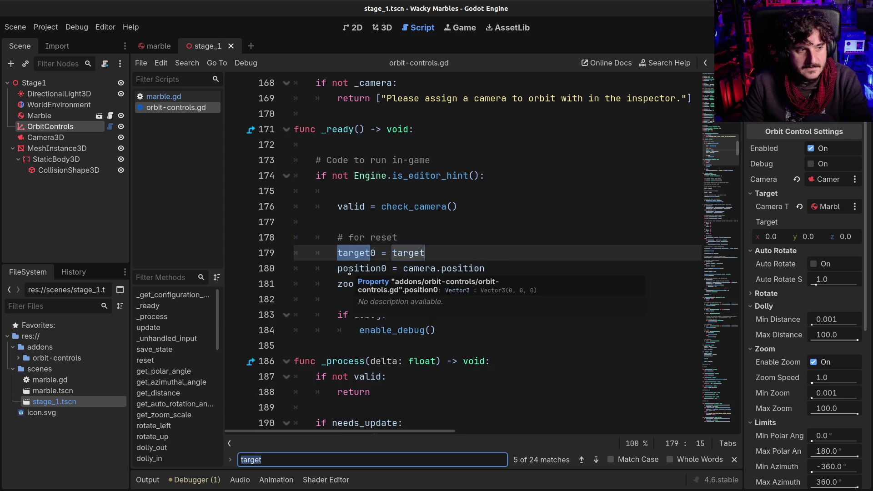
left_click(375, 268)
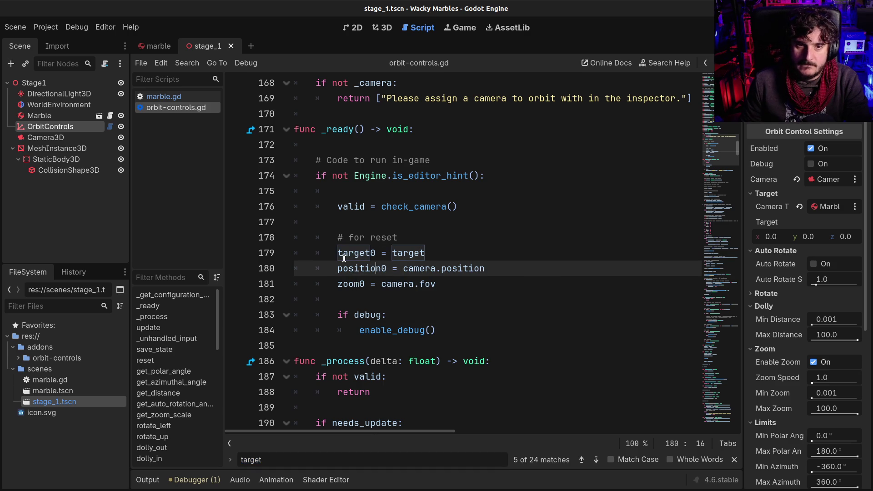
left_click_drag(337, 253, 375, 253)
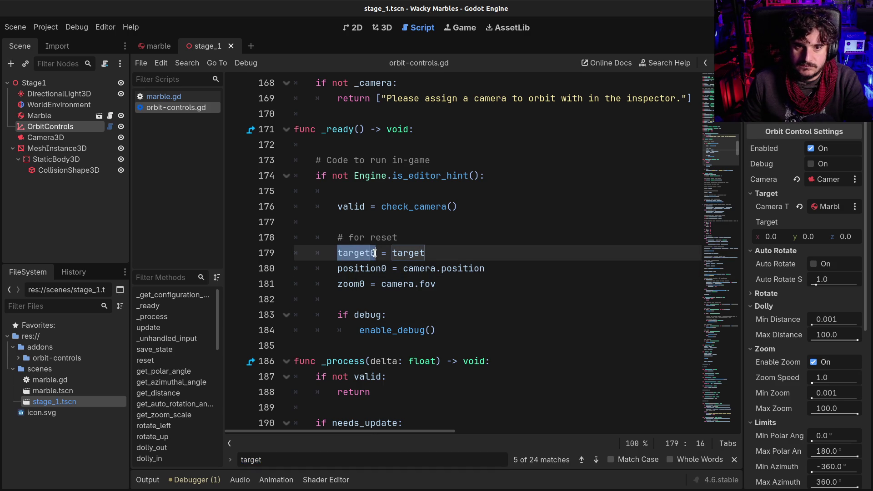
key("ctrl+f")
key("Return")
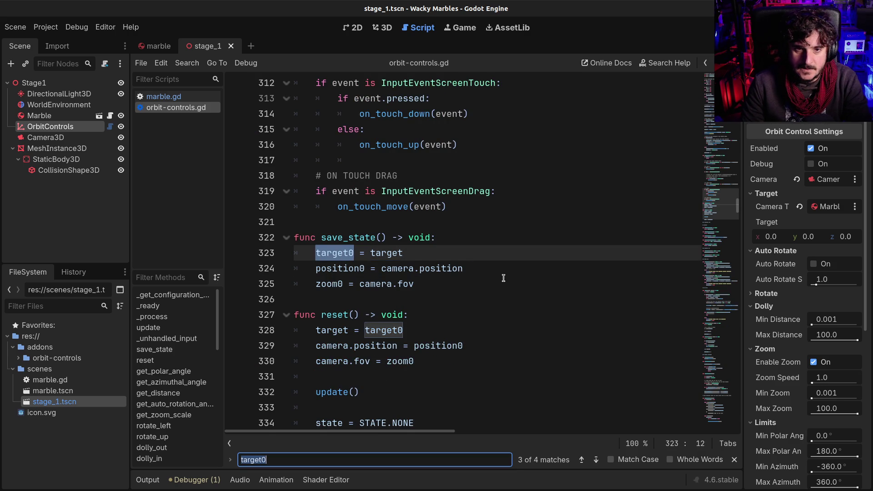
key("Return")
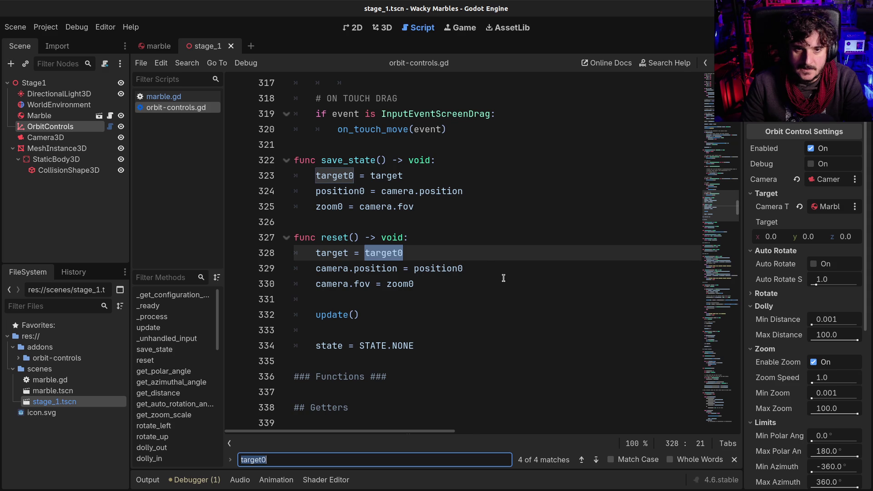
key("Return")
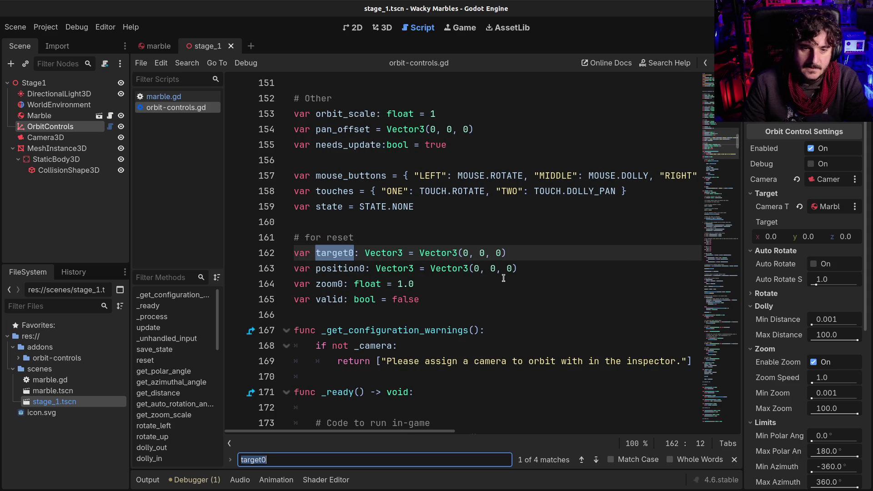
Search for 'target' again to reach its use in update() at line 204.
key("End")
key("BackSpace")
key("Return")
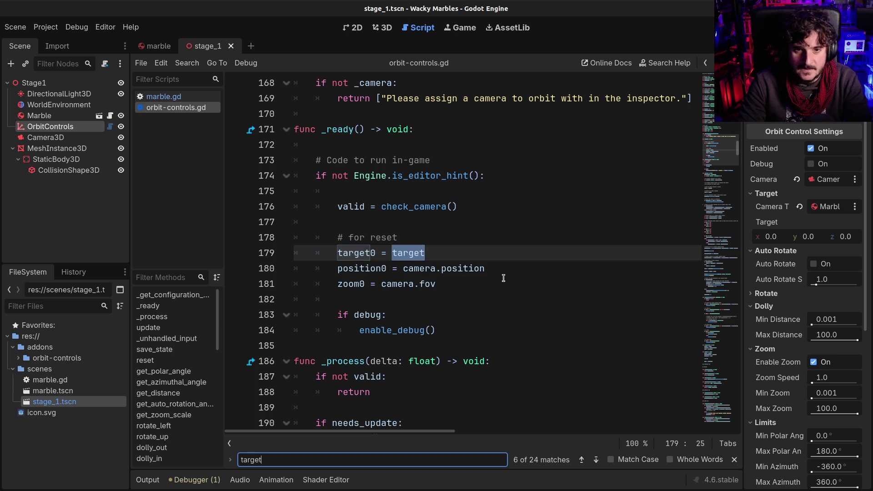
key("Return")
key("Return")
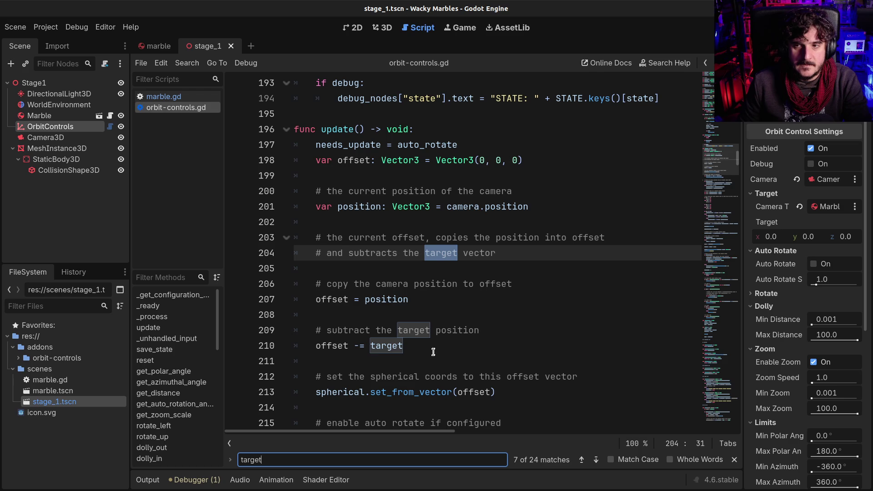
Wrap update()'s offset subtraction in 'if camera_target != null:' with an else branch.
left_click(495, 333)
key("Return")
type("if c")
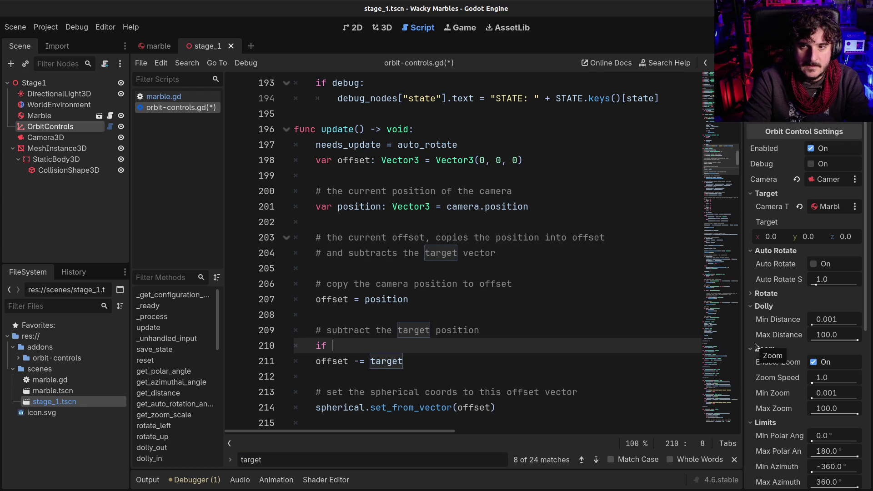
type("amera_")
key("Return")
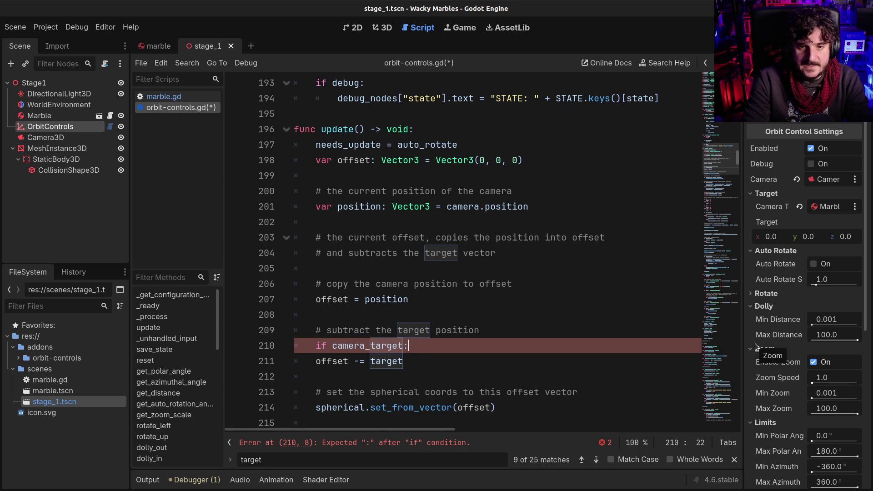
type("!")
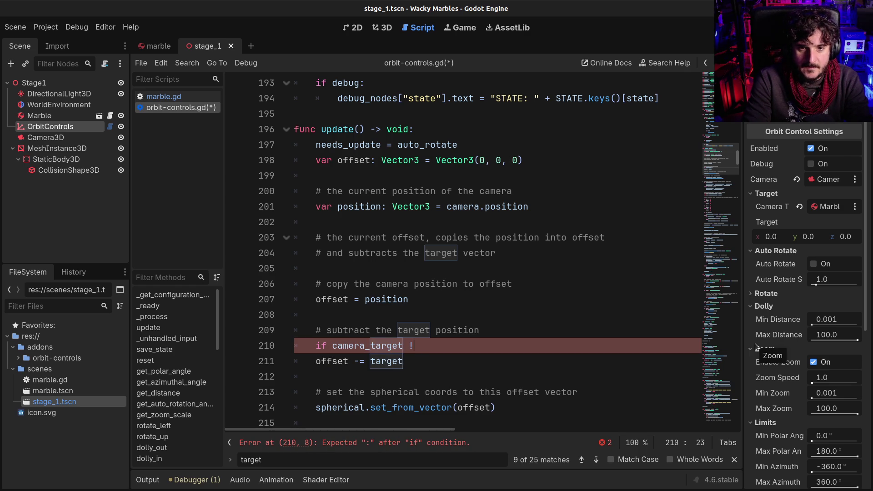
type(":")
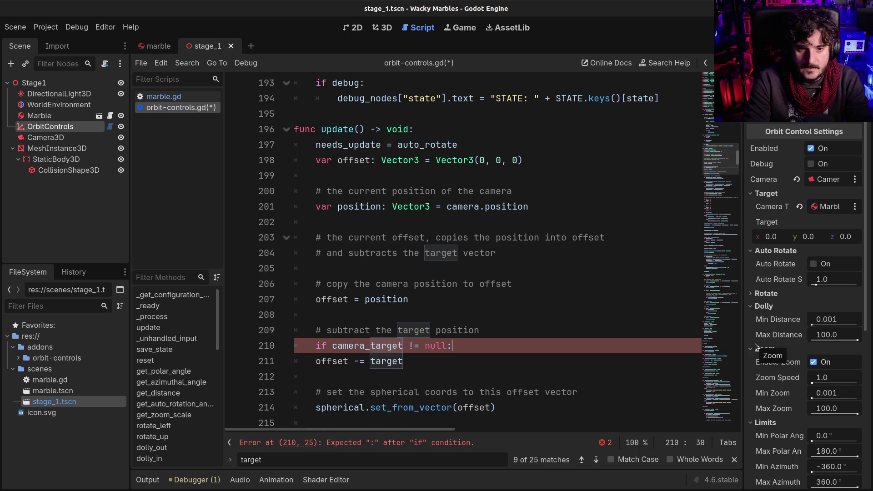
key("Return")
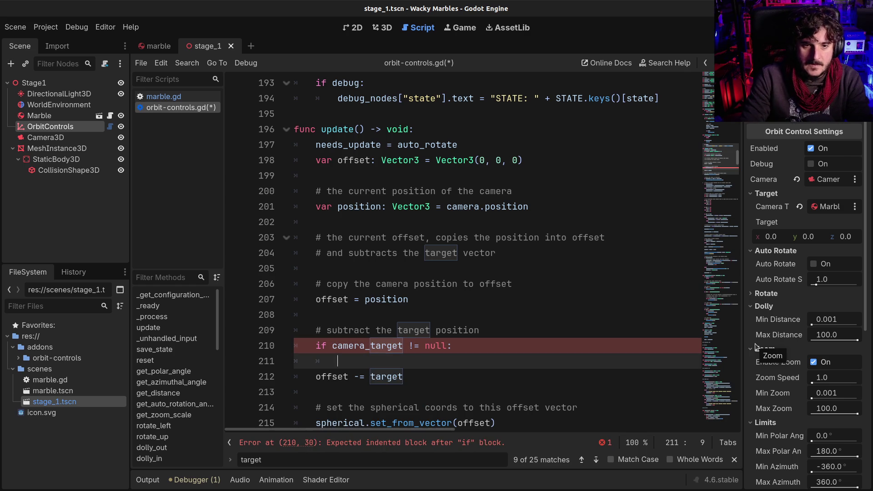
key("Return")
type("else:")
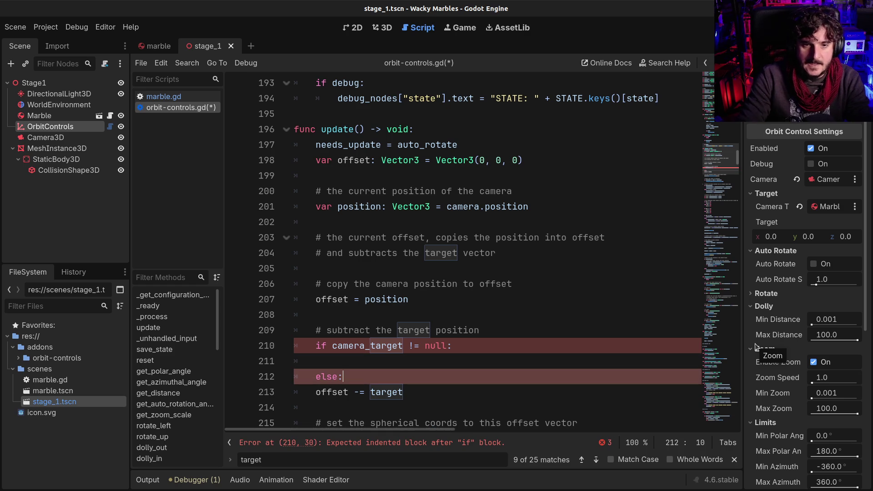
key("Down")
key("Tab")
Make the if branch 'offset -= camera_target.position', then save and run the game.
key("ctrl+c")
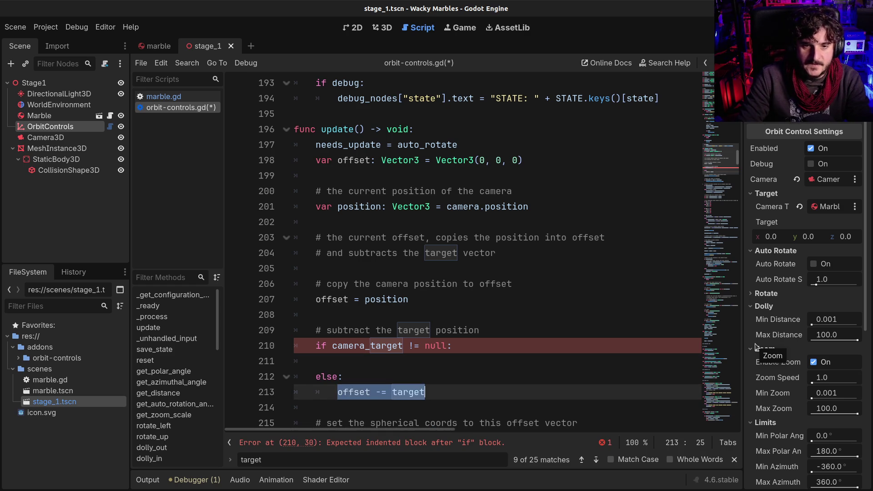
key("Up")
key("Up")
key("ctrl+v")
key("Home")
key("End")
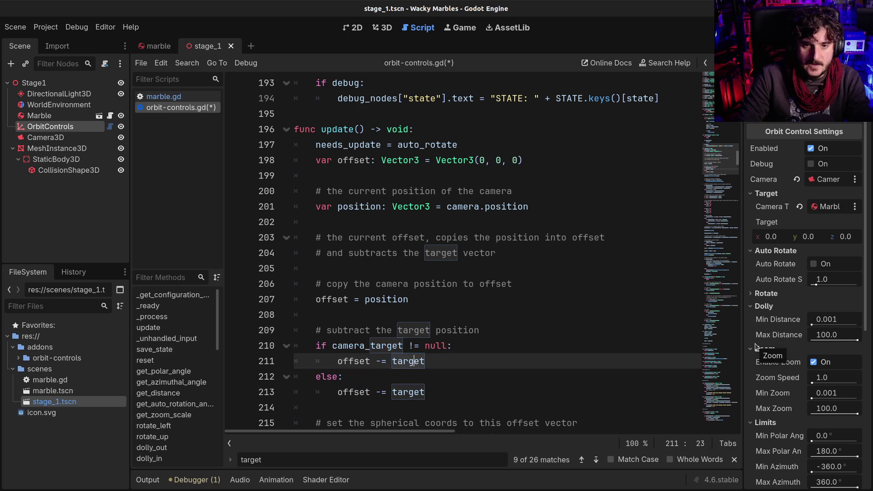
key("ctrl+Left")
key("ctrl+shift+Right")
key("BackSpace")
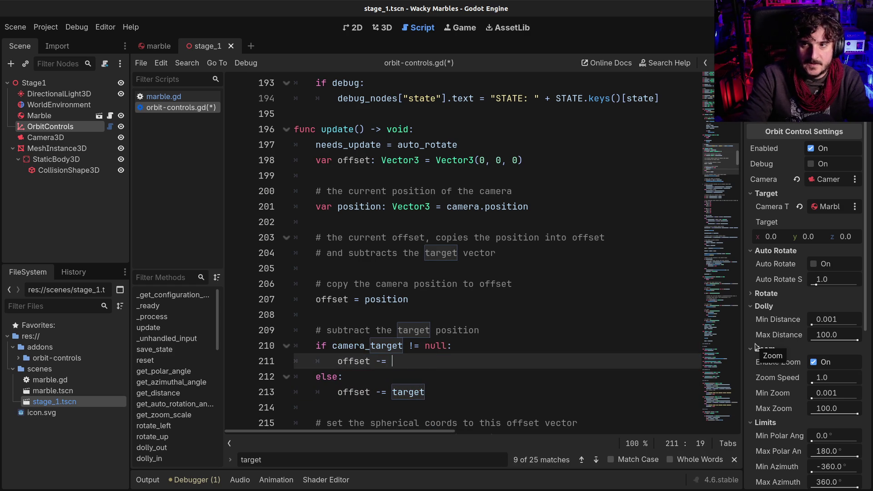
type("a")
key("Down")
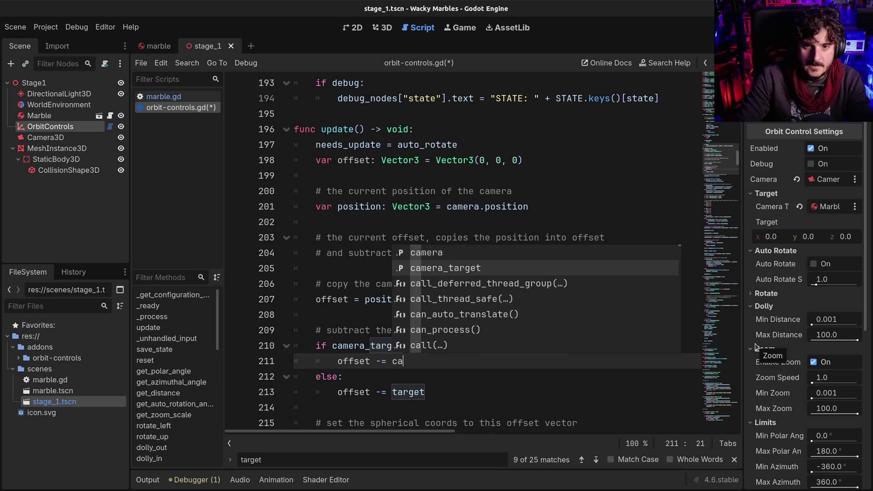
key("Return")
type(".position")
key("Return")
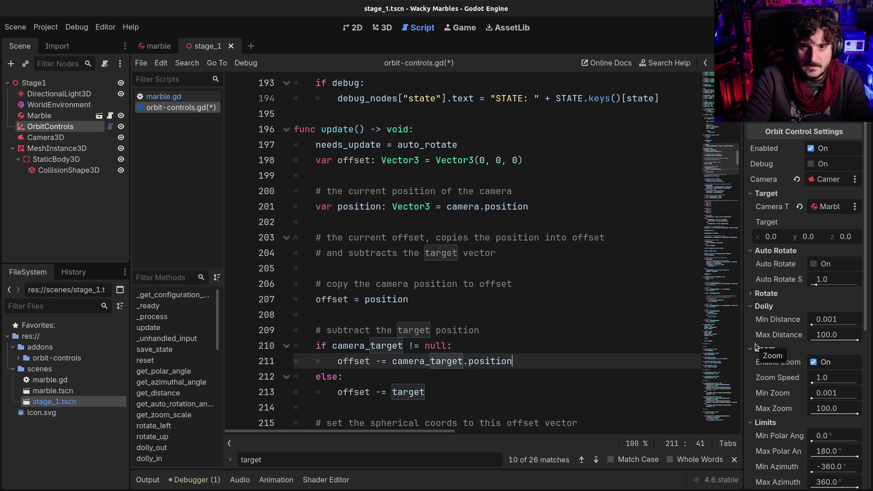
key("F5")
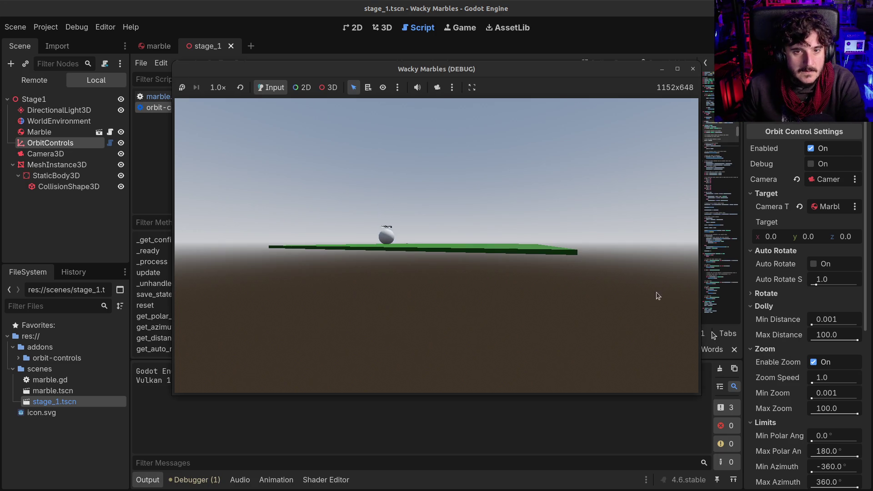
Orbit the game camera, restart the test run twice, then close the Wacky Marbles window.
mouse_move(487, 326)
left_mouse_down()
mouse_move(462, 296)
mouse_move(482, 277)
mouse_move(460, 238)
mouse_move(409, 278)
mouse_move(351, 227)
mouse_move(409, 306)
mouse_move(325, 261)
mouse_move(331, 220)
mouse_move(560, 301)
mouse_move(655, 314)
left_mouse_up()
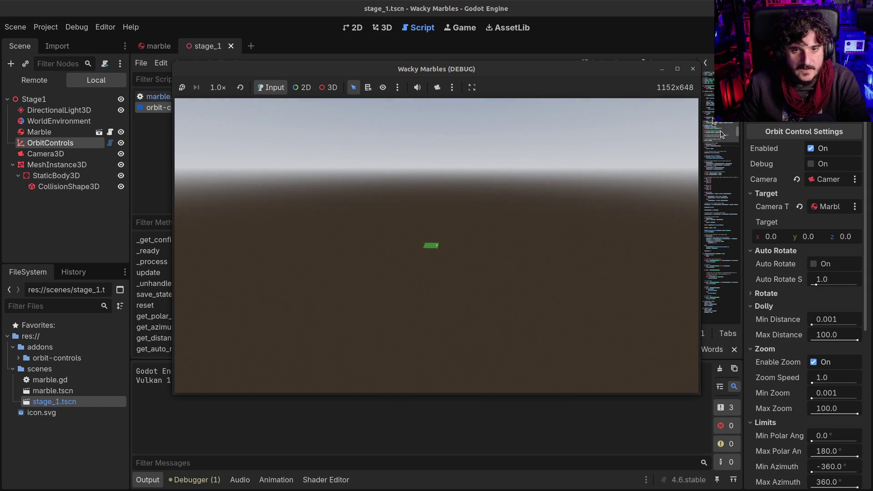
left_click(693, 69)
key("F5")
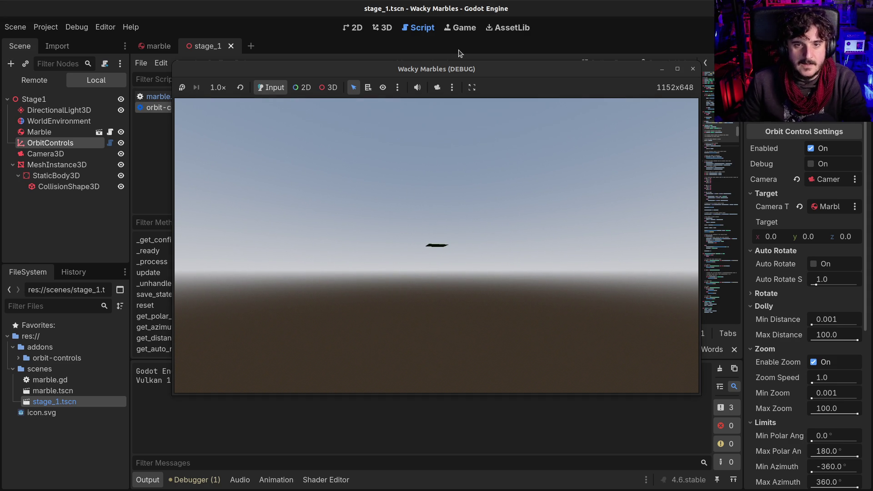
key("F5")
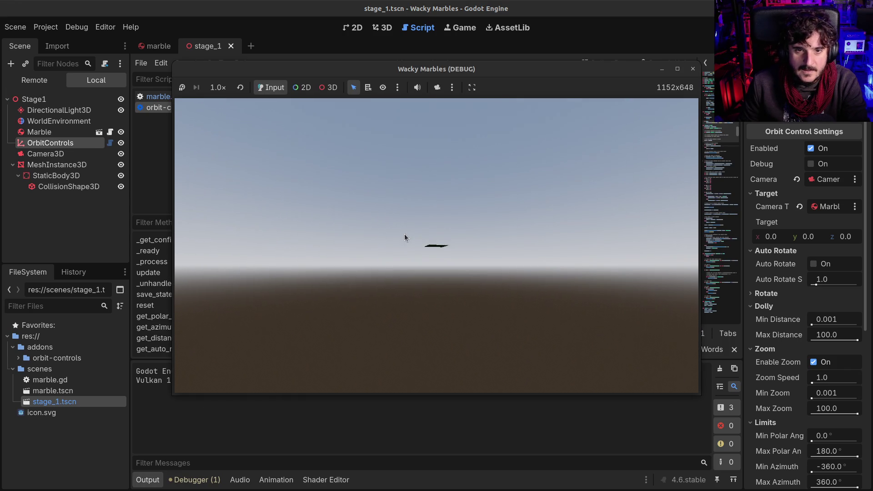
left_click(692, 69)
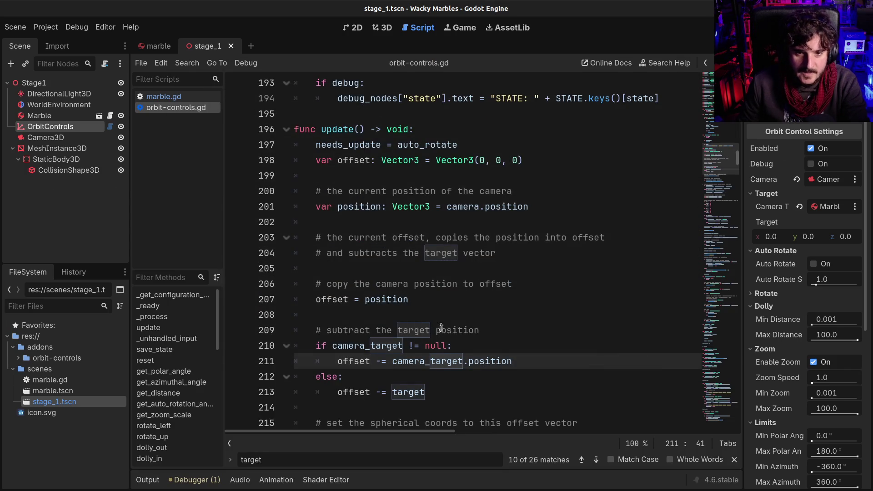
Highlight the uses of offset and position in update() to review them.
scroll(439, 323, "down", 4)
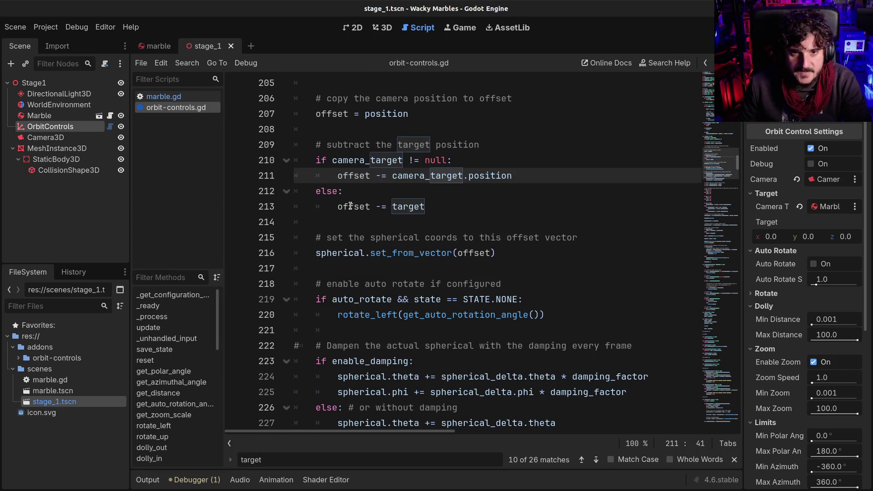
double_click(350, 206)
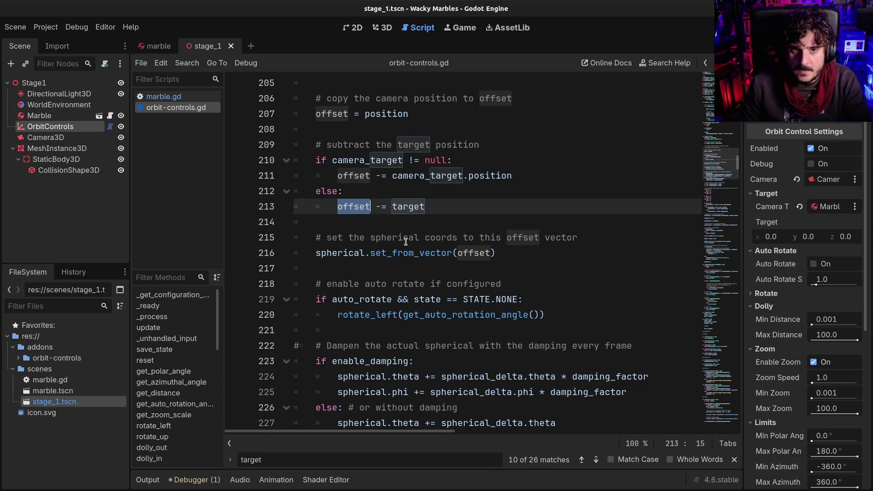
scroll(406, 241, "up", 2)
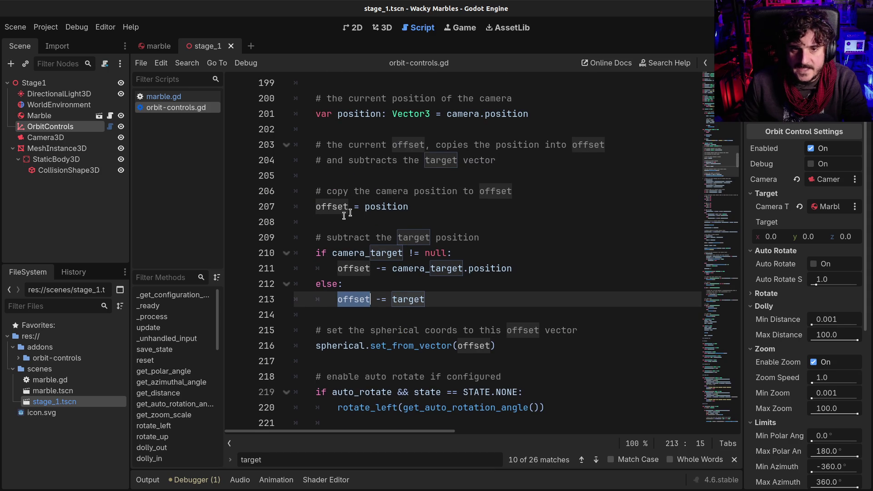
double_click(369, 206)
scroll(424, 263, "up", 2)
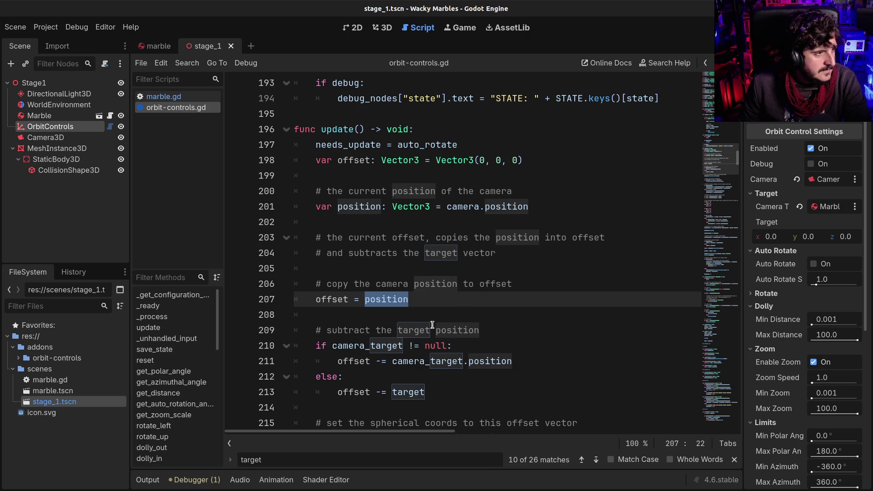
scroll(436, 320, "down", 2)
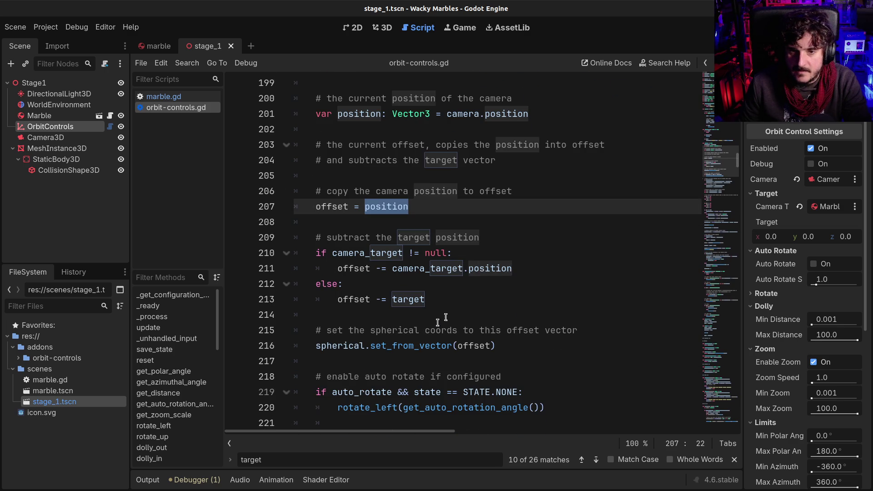
Change line 211 to camera_target.global_position, test-run the game, then close it.
left_click(468, 269)
type("glo")
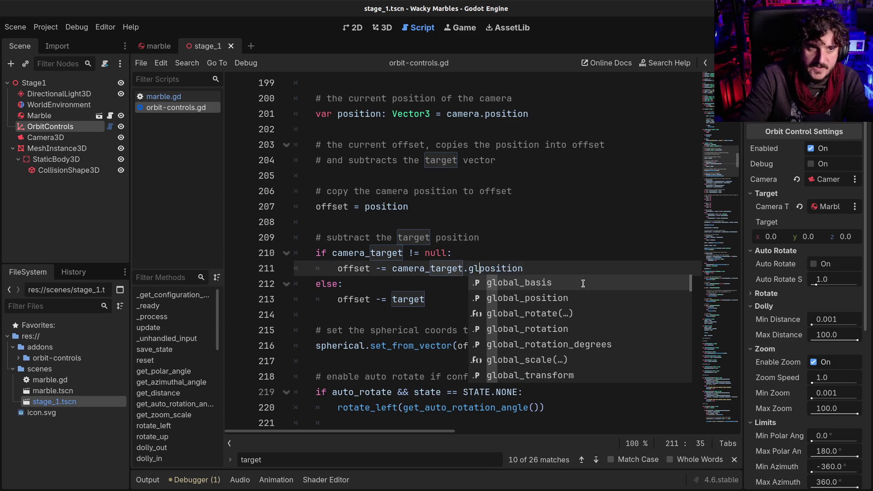
key("Down")
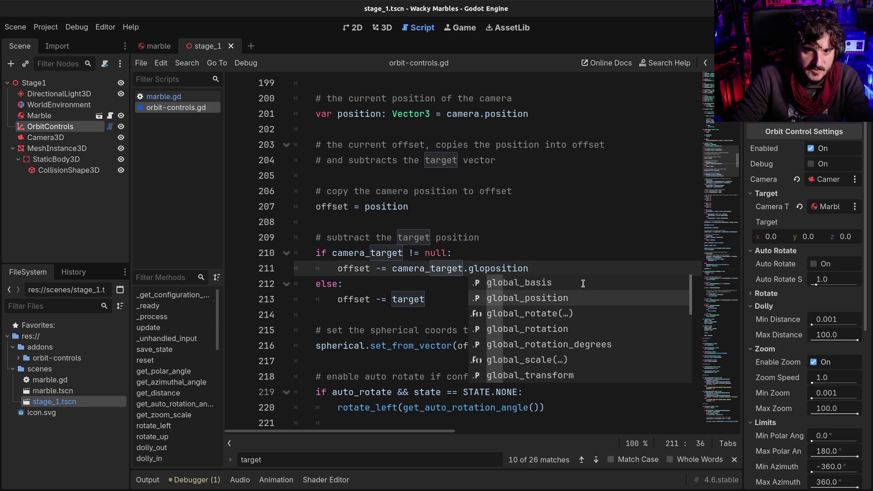
key("Tab")
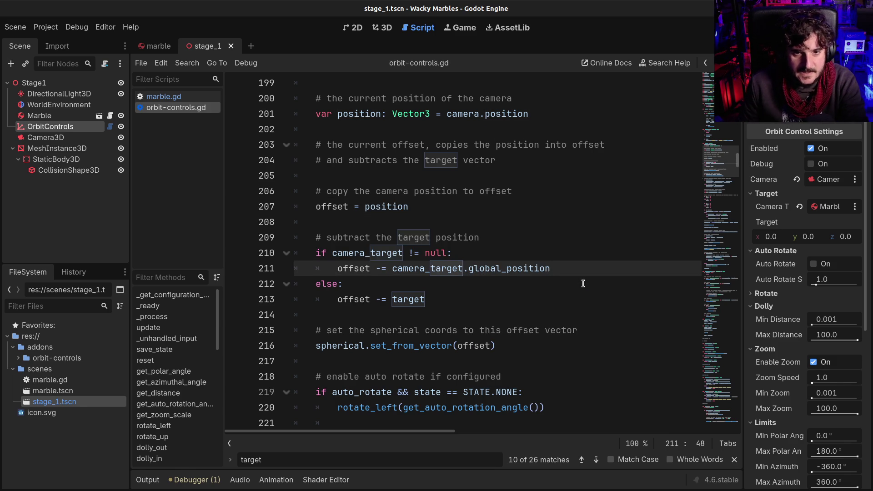
key("F5")
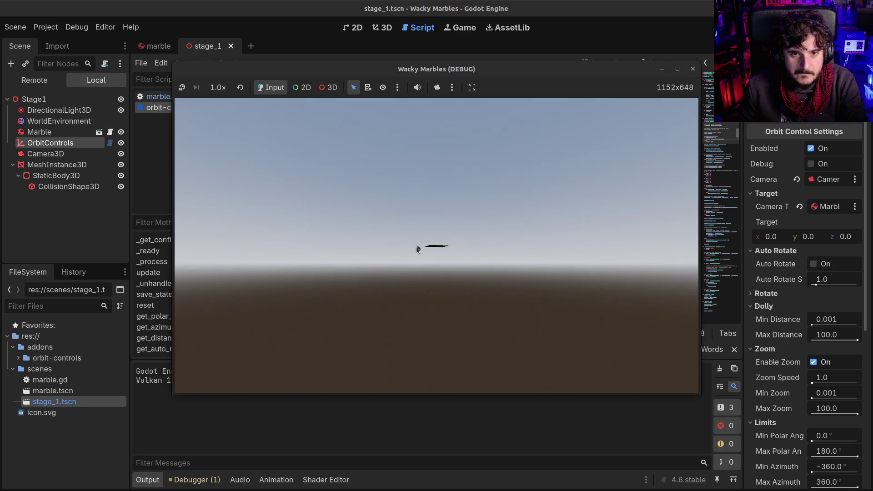
left_click(693, 69)
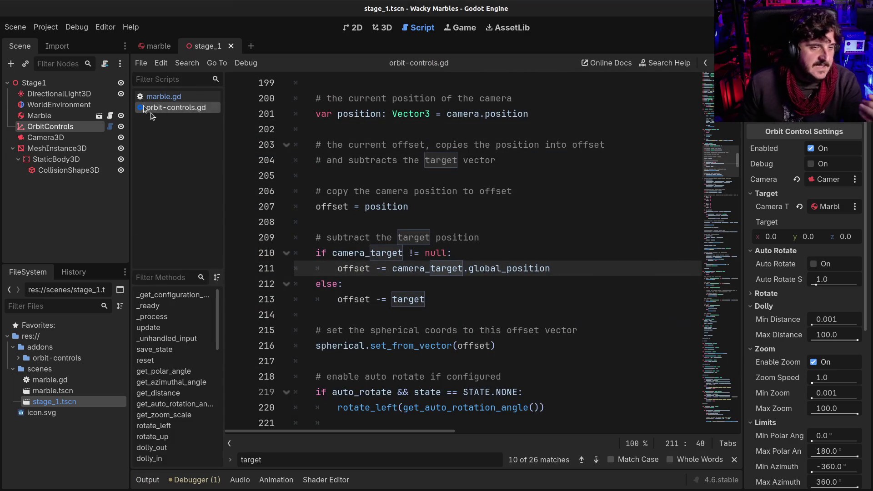
left_click(49, 81)
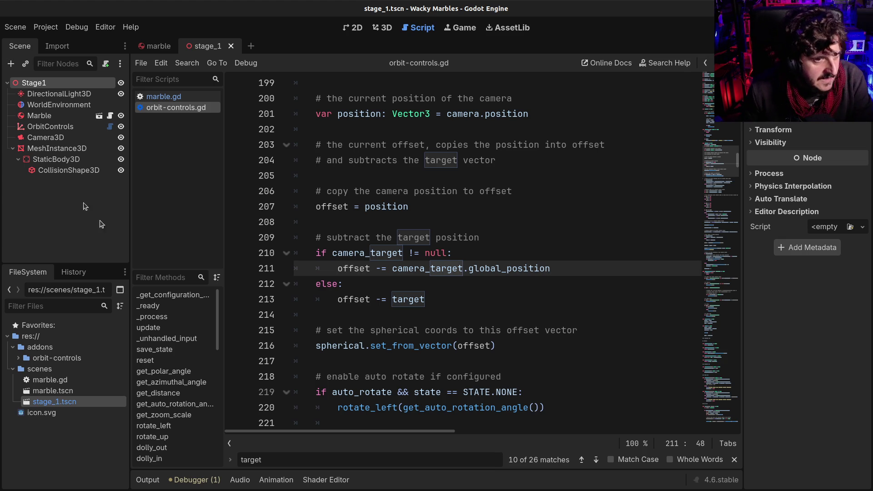
left_click(45, 127)
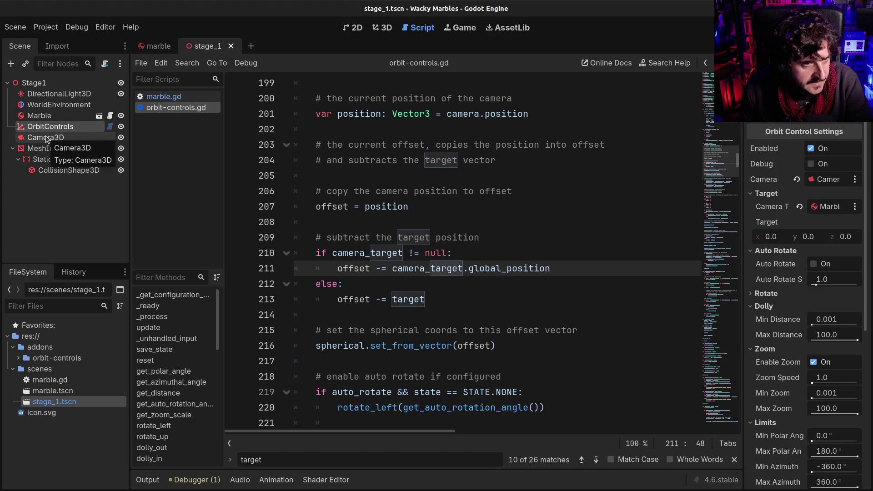
left_click(43, 117)
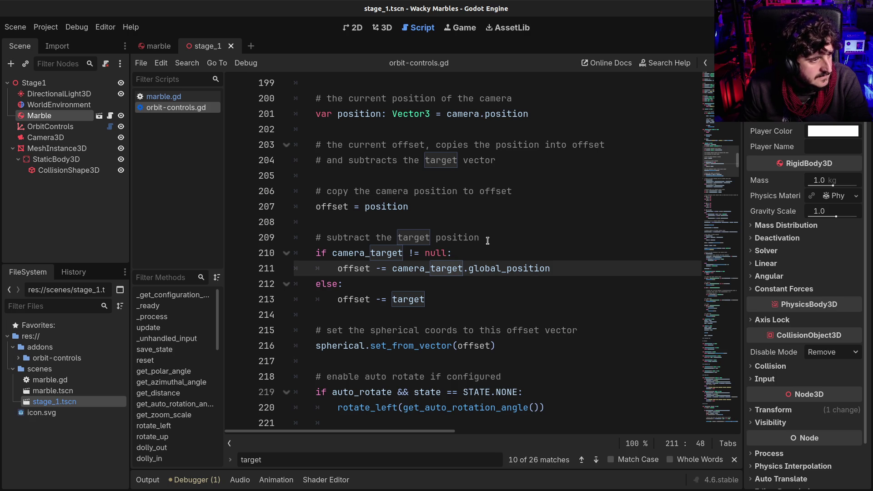
scroll(489, 241, "down", 4)
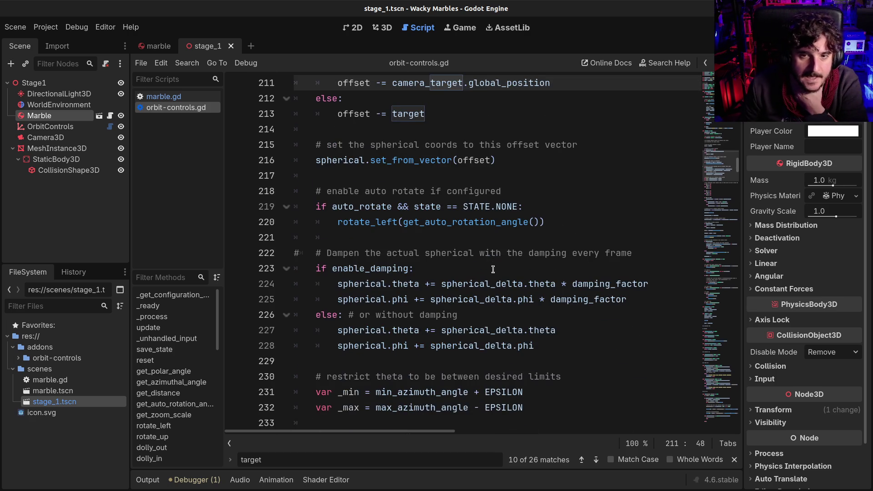
scroll(493, 273, "down", 3)
scroll(492, 272, "down", 8)
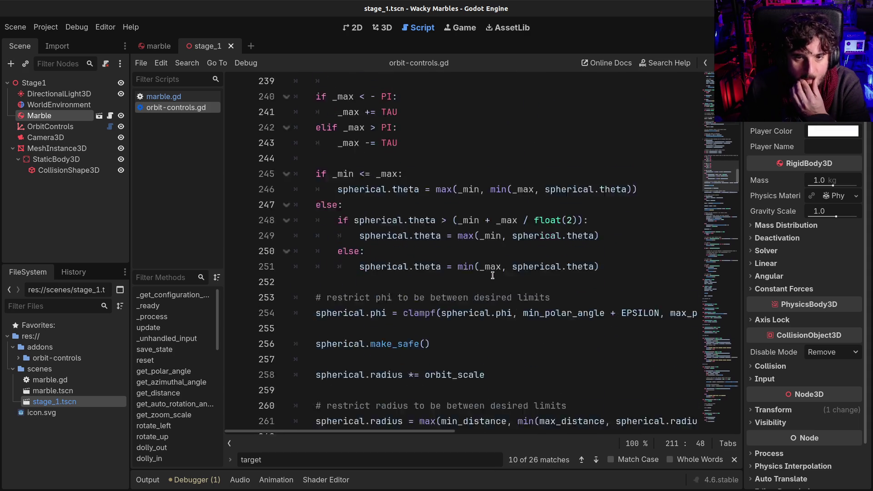
scroll(492, 275, "down", 1)
scroll(492, 275, "down", 1)
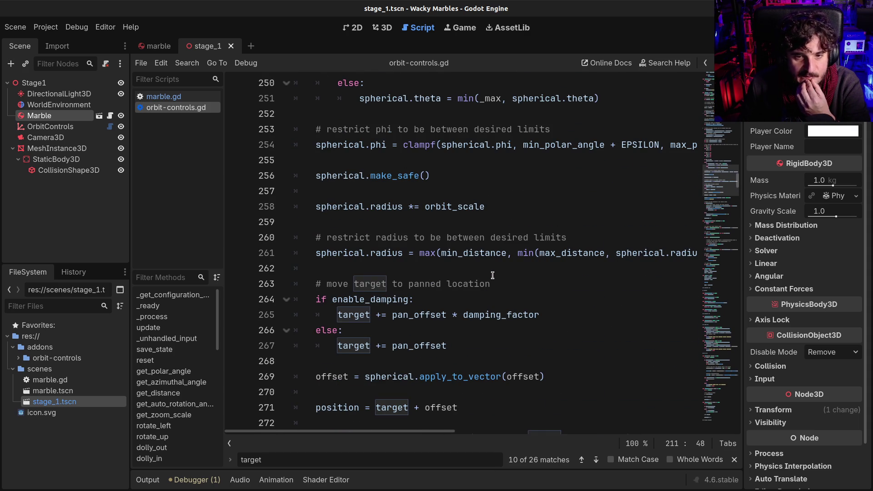
left_click(50, 126)
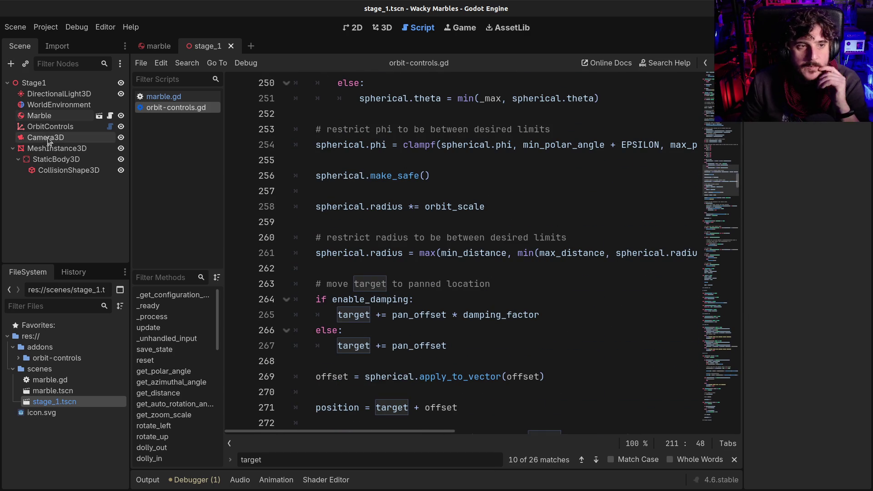
Disable the Orbit Controls plugin in Project Settings.
left_click(45, 26)
left_click(59, 40)
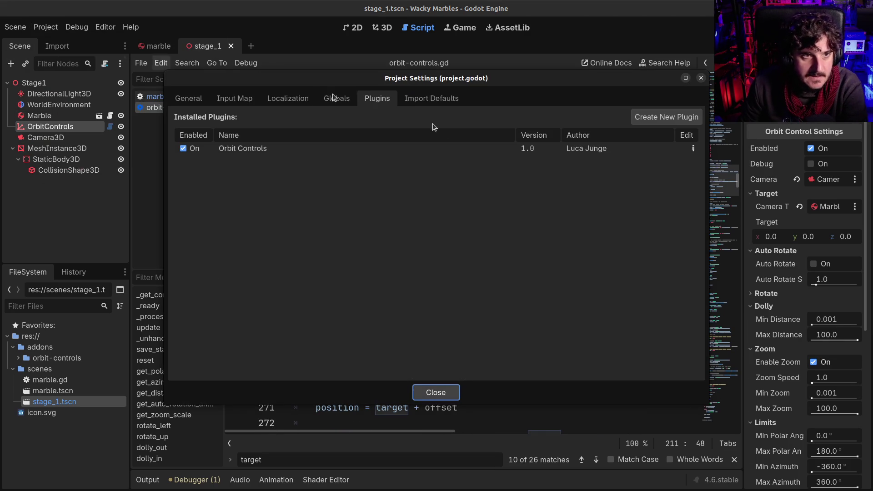
left_click(191, 148)
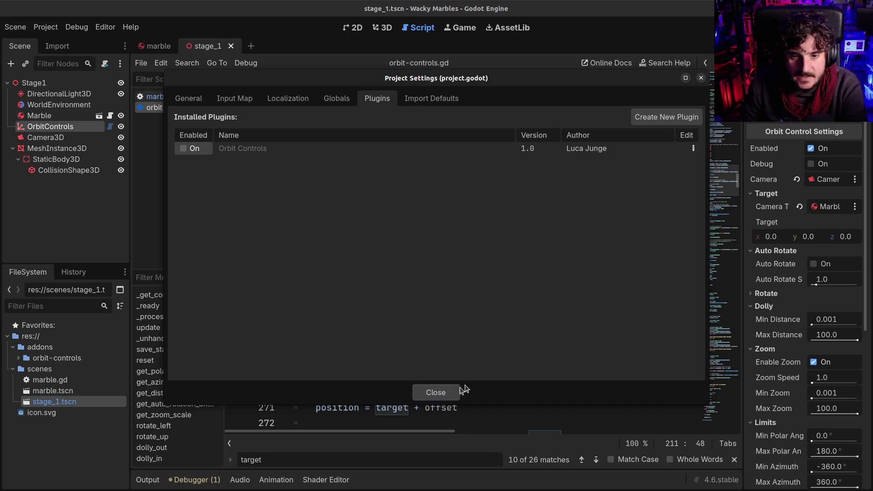
left_click(448, 391)
Delete the OrbitControls node from Stage1 and close the orbit-controls.gd script.
left_click(46, 137)
left_click(59, 128)
key("Delete")
key("Return")
left_click(53, 130)
left_click(48, 204)
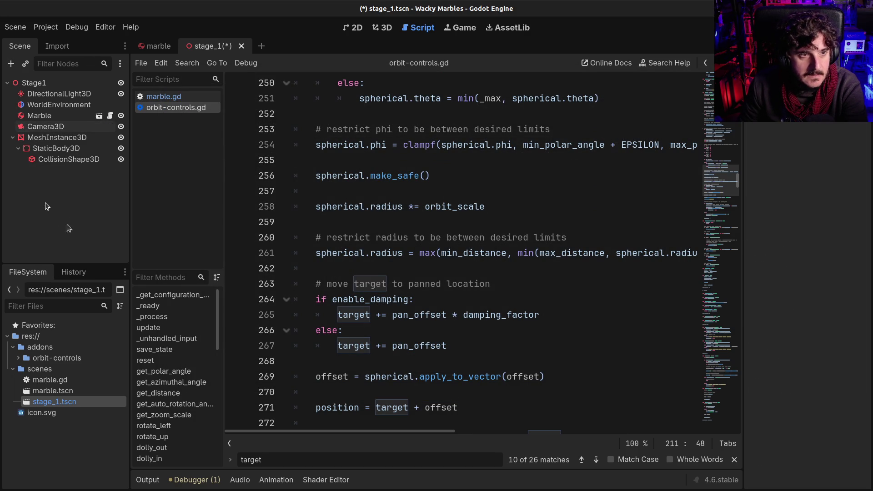
middle_click(183, 109)
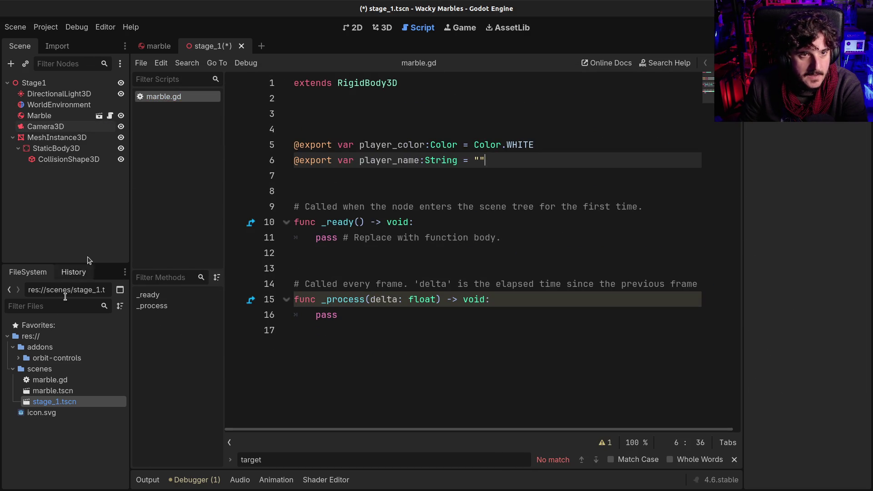
Save the Stage1 scene and delete the addons/orbit-controls folder.
left_click(49, 358)
key("Delete")
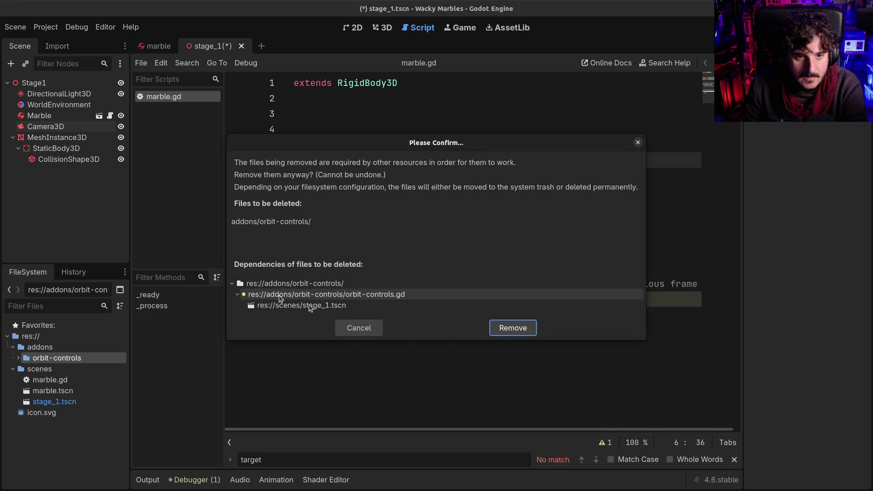
left_click(359, 329)
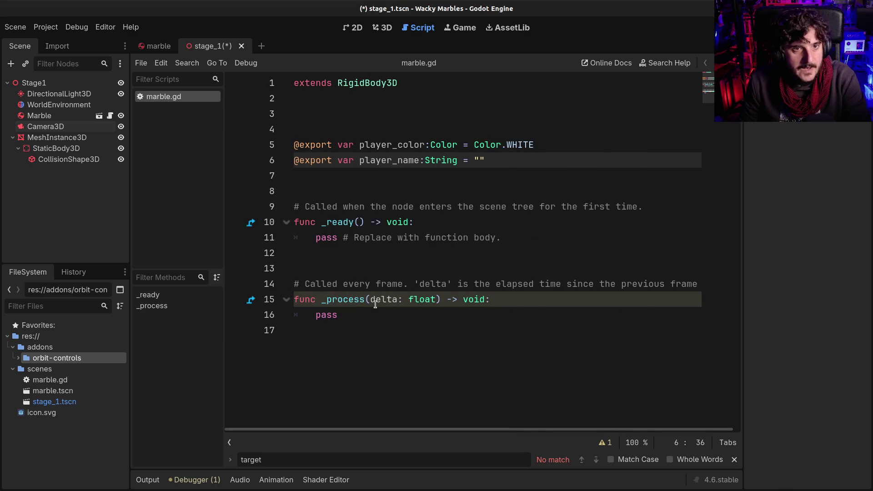
key("ctrl+s")
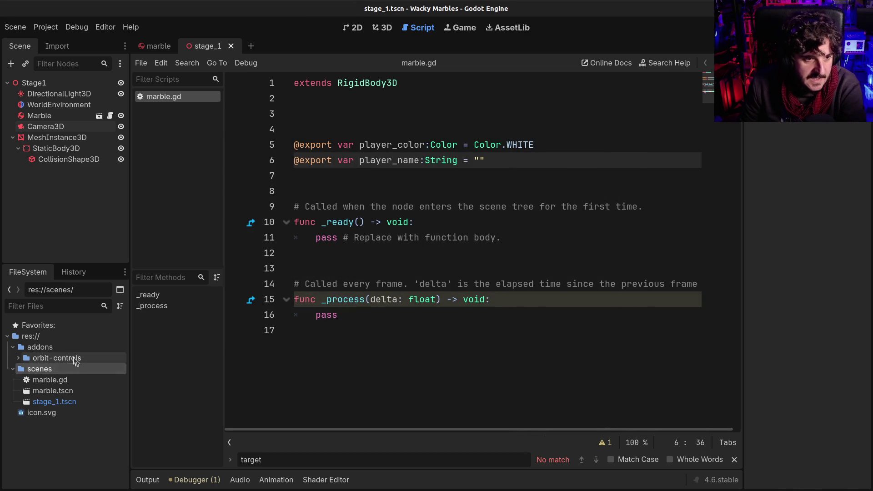
key("Delete")
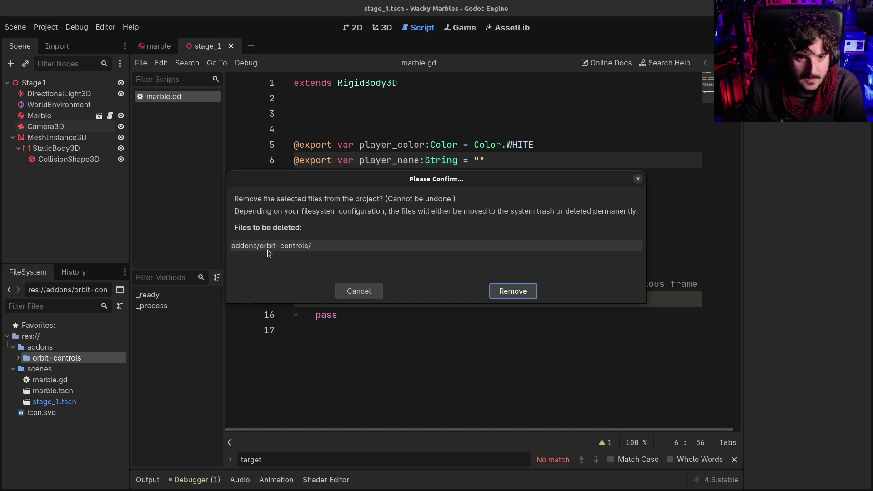
left_click(513, 291)
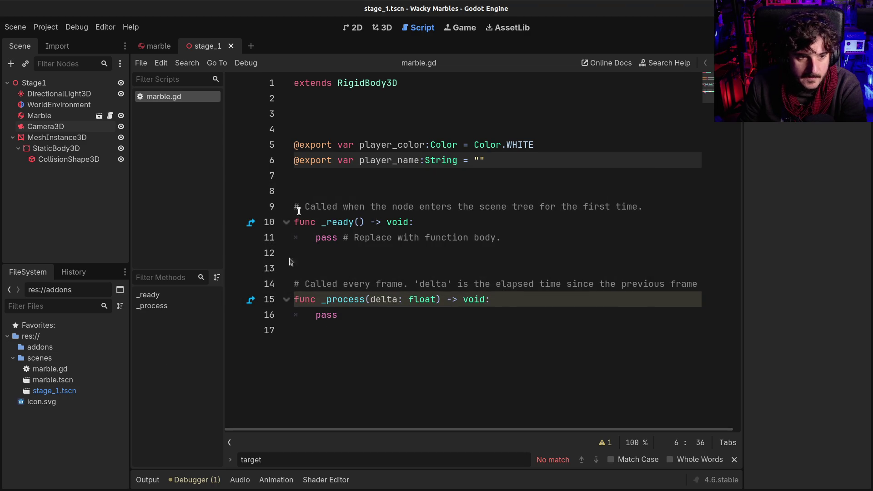
Download and install the Orbit Camera asset from AssetLib into addons/orbit_camera.
left_click(507, 28)
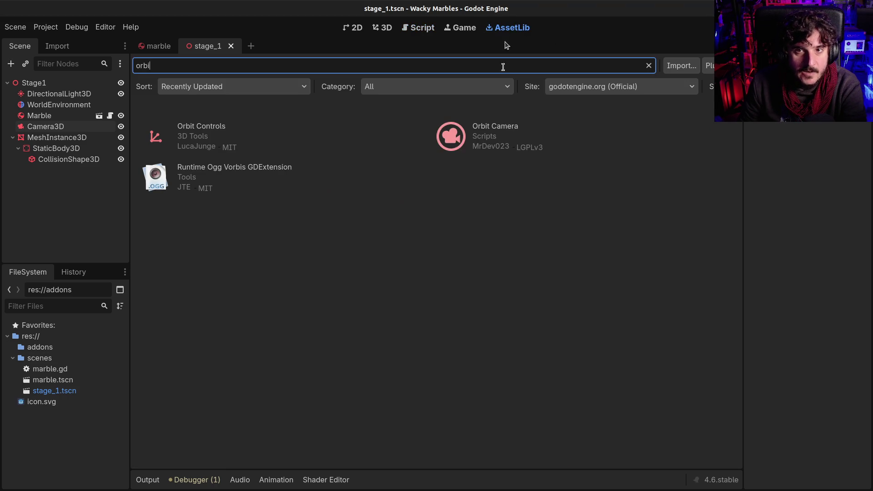
left_click(483, 131)
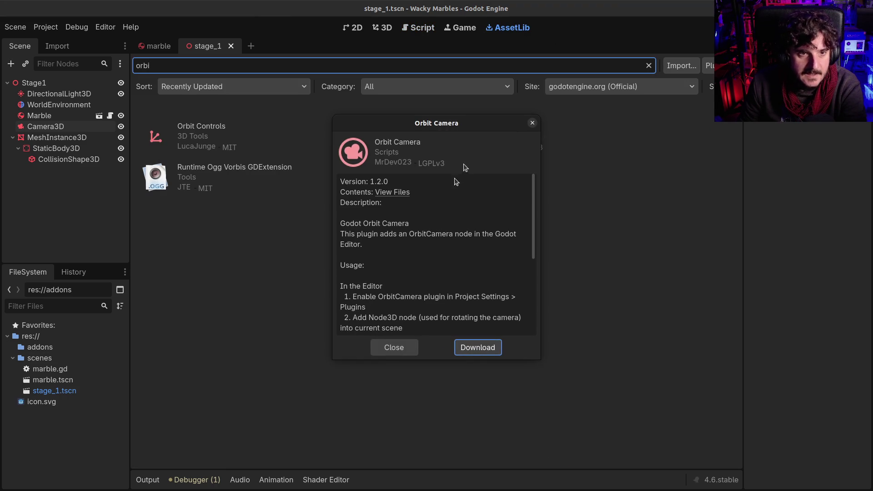
left_click(484, 347)
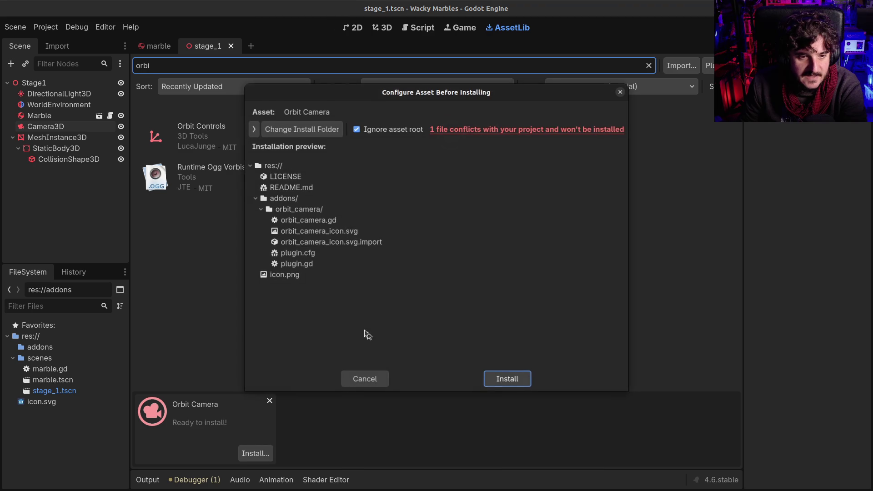
left_click(503, 378)
left_click(425, 294)
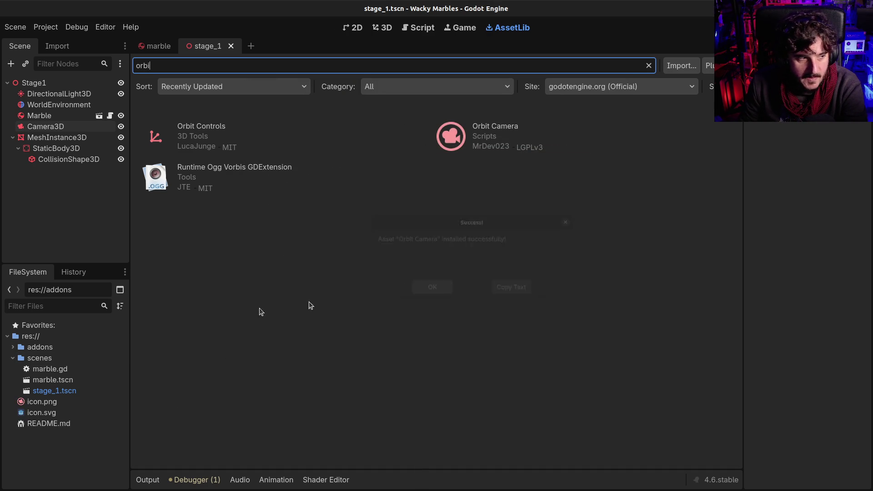
double_click(37, 347)
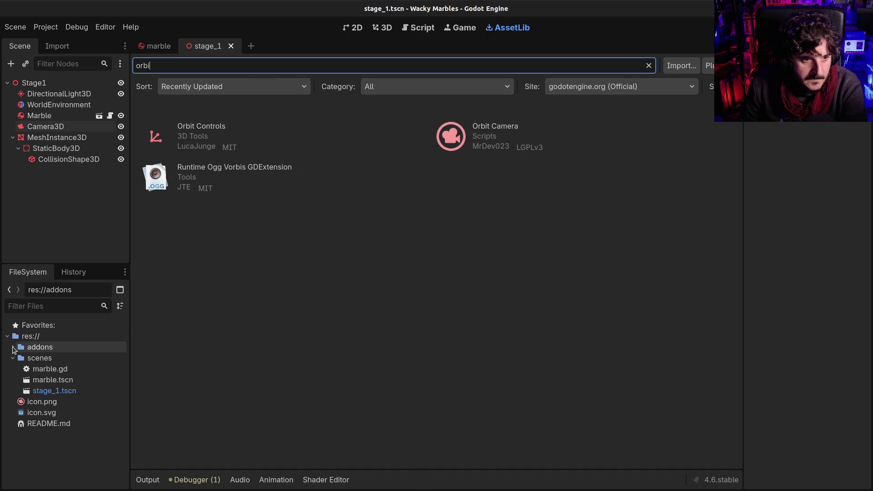
left_click(36, 358)
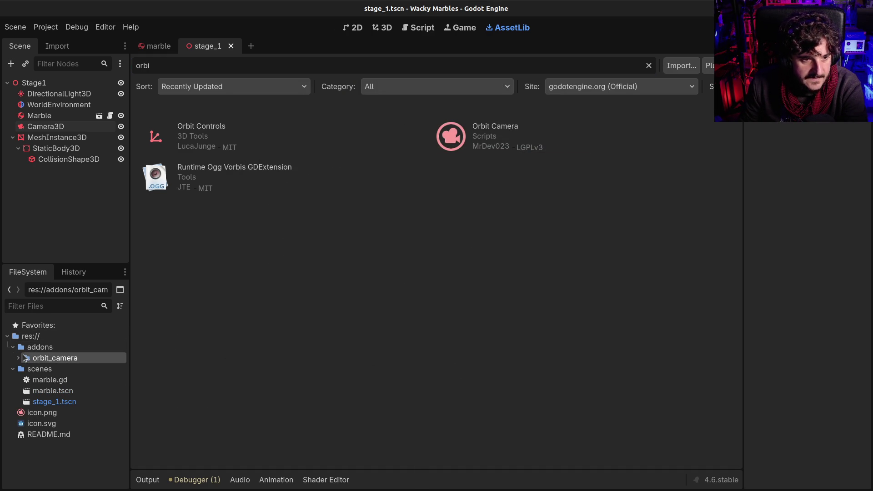
left_click(43, 412)
left_click(50, 423)
left_click(53, 411)
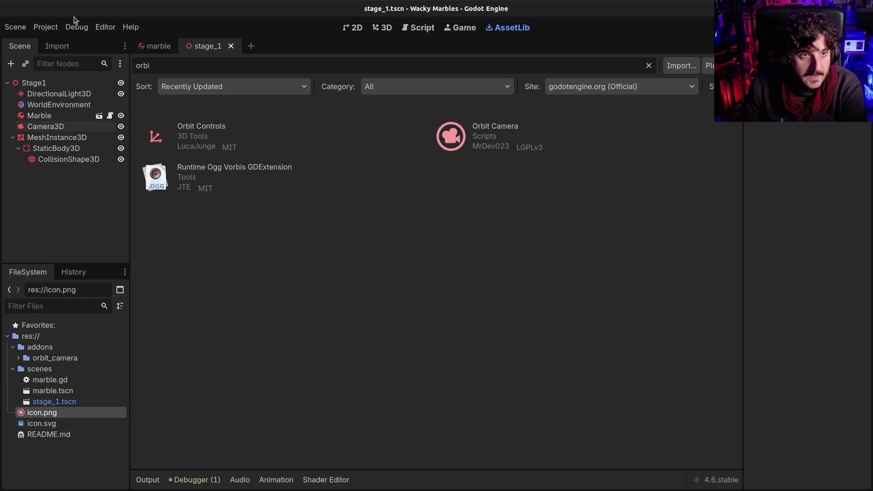
Enable the OrbitCamera plugin in Project Settings.
left_click(46, 27)
left_click(69, 39)
left_click(184, 149)
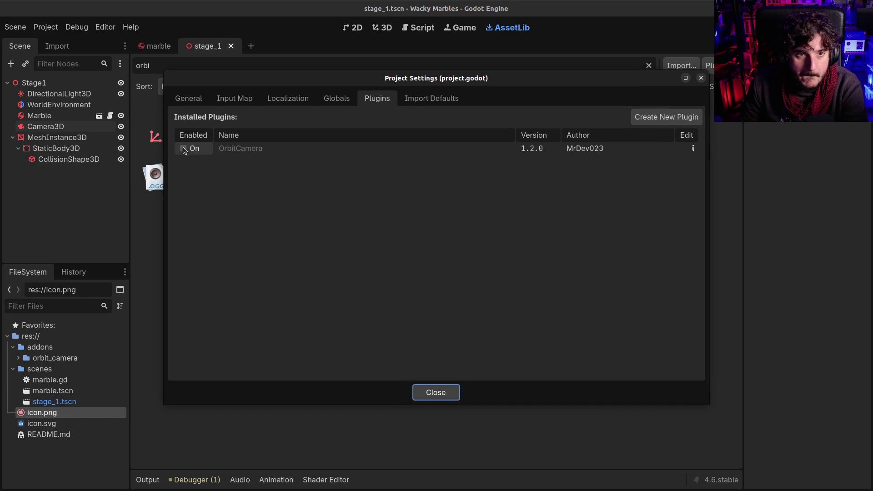
left_click(436, 393)
Delete the stray icon.png file from the project.
left_click(58, 424)
key("Delete")
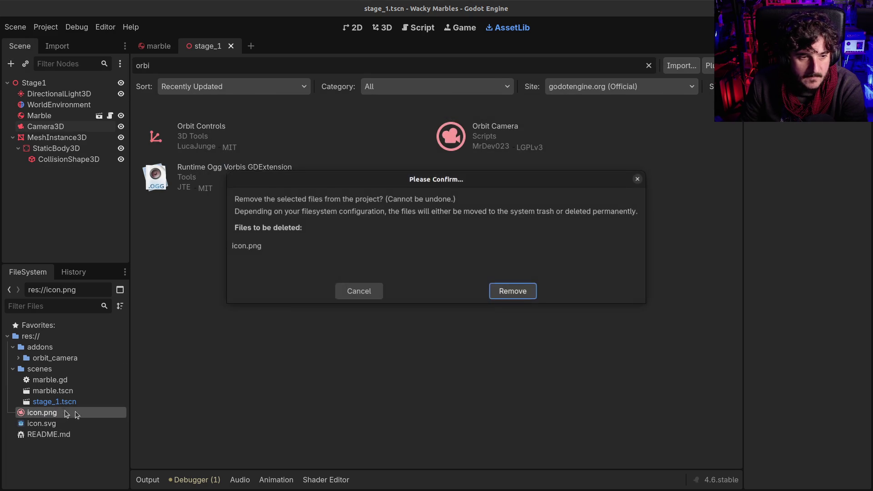
key("Return")
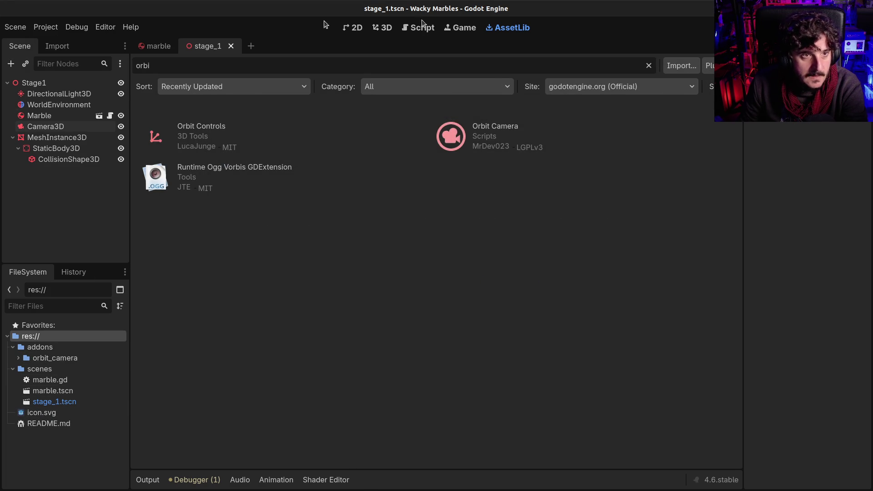
left_click(357, 28)
Add an OrbitCamera child node under the Stage1 root.
left_click(384, 28)
left_click(37, 84)
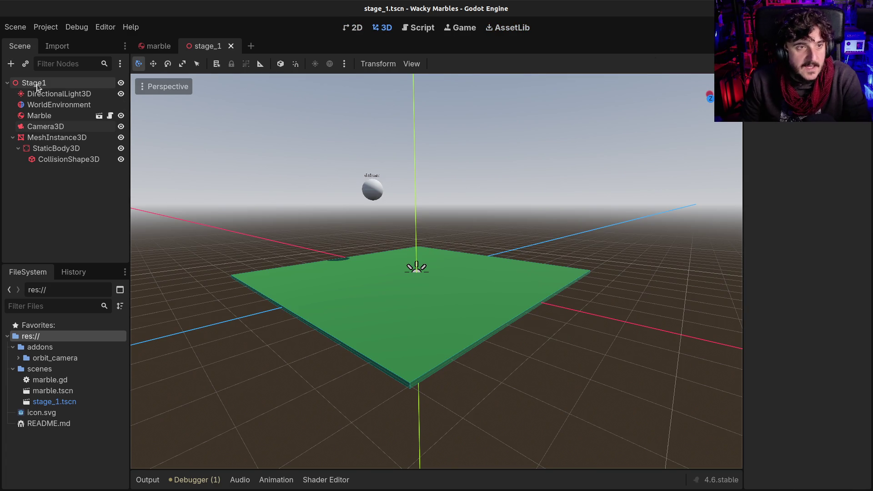
key("ctrl+a")
type("or")
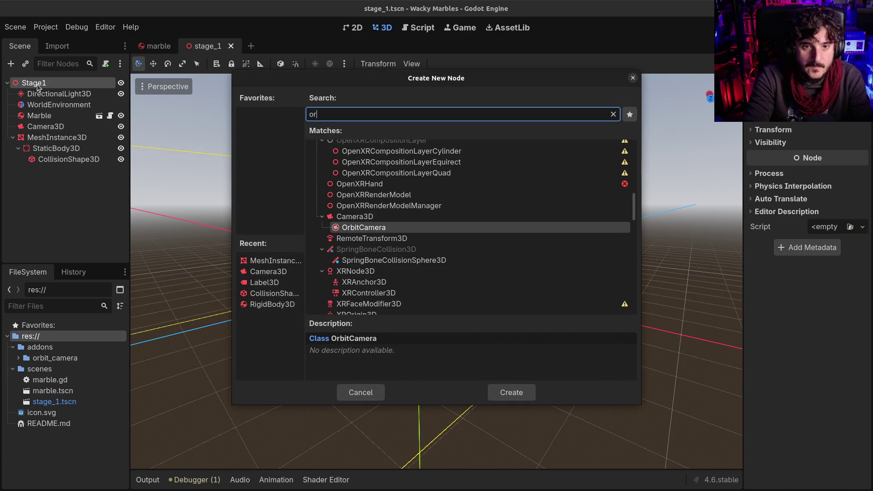
key("Return")
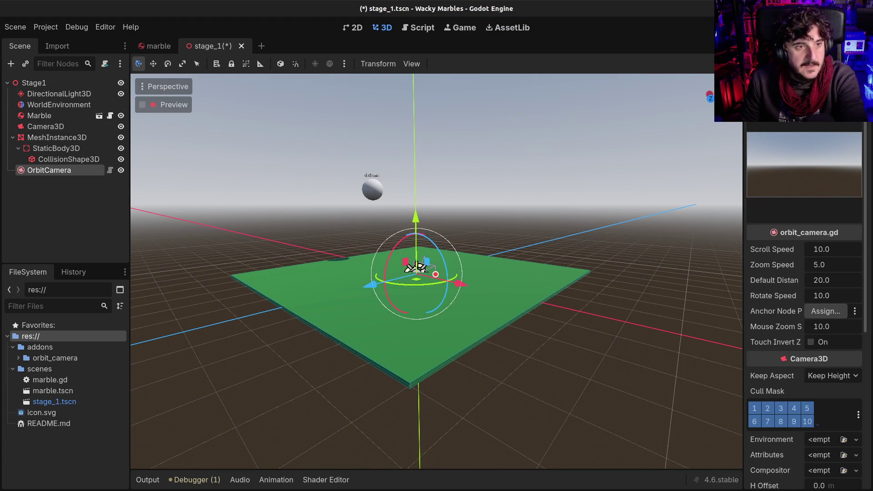
Delete the old Camera3D, raise the OrbitCamera about 2.16 units, and save Stage1.
left_click(51, 128)
key("Delete")
key("Return")
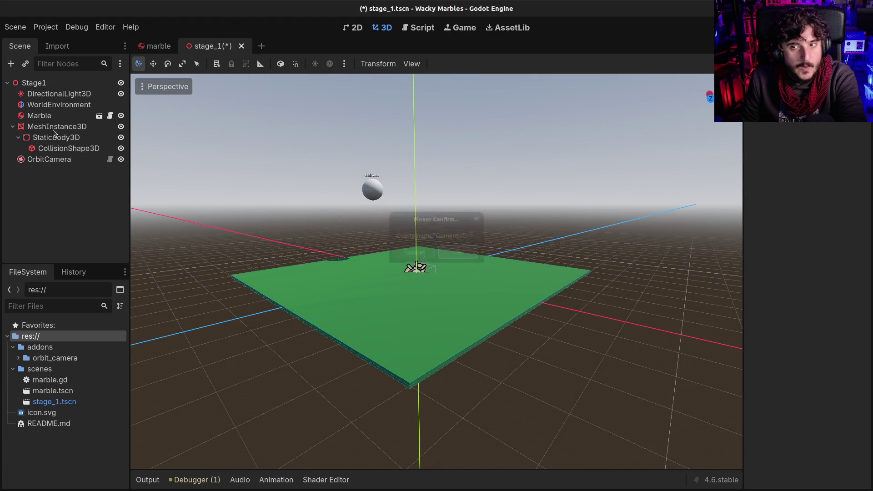
left_click(50, 159)
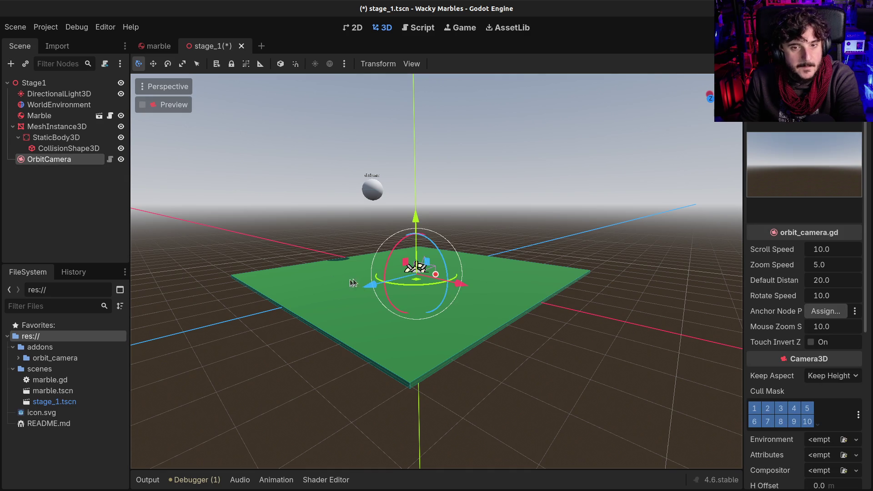
mouse_move(373, 286)
left_mouse_down()
mouse_move(213, 318)
mouse_move(201, 168)
left_mouse_up()
key("ctrl+s")
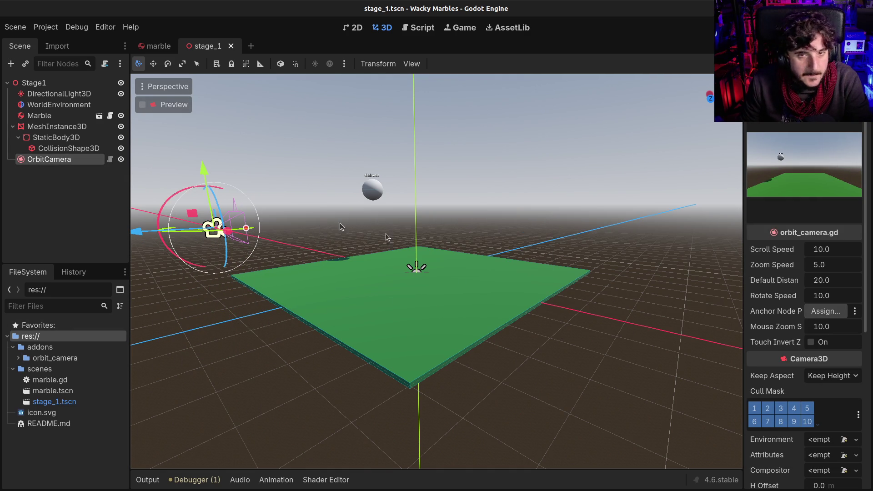
left_click_drag(743, 314, 653, 314)
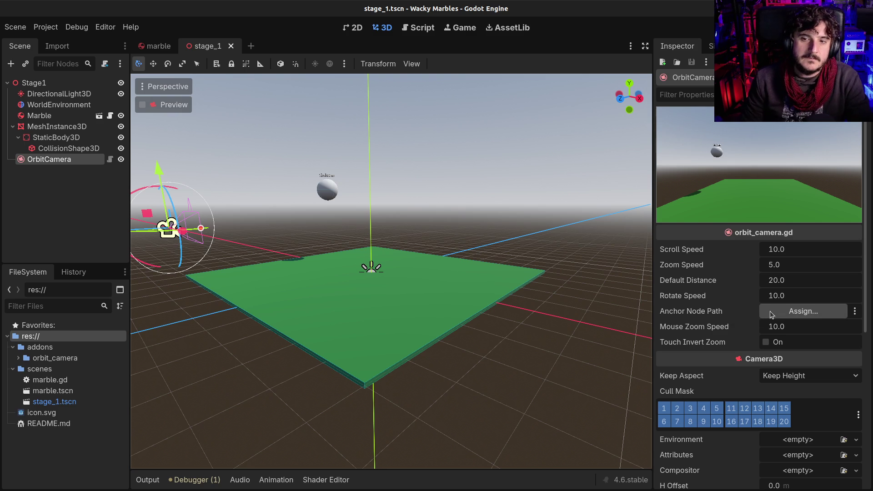
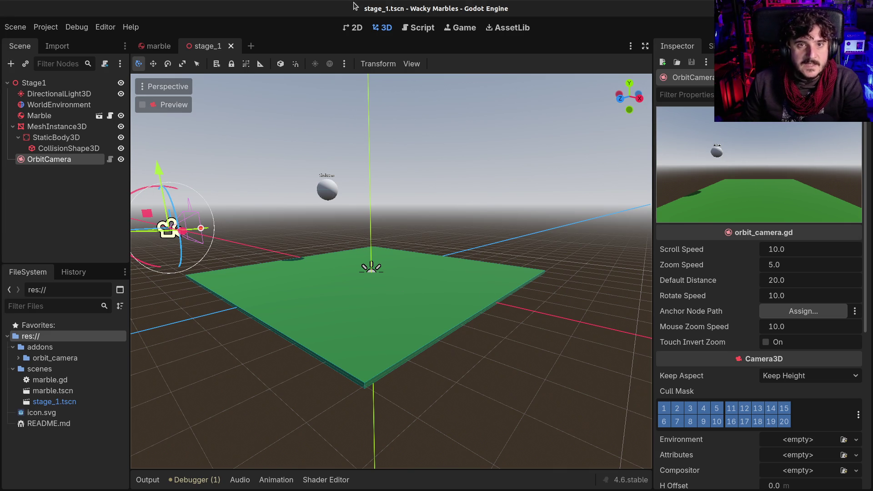
Run the stage and stop the session after it crashes with a null-instance transform error.
key("F5")
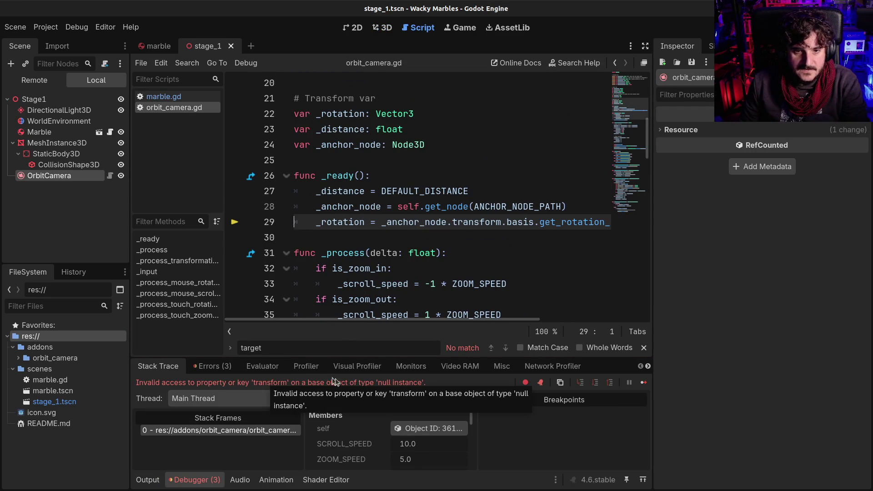
left_click(426, 234)
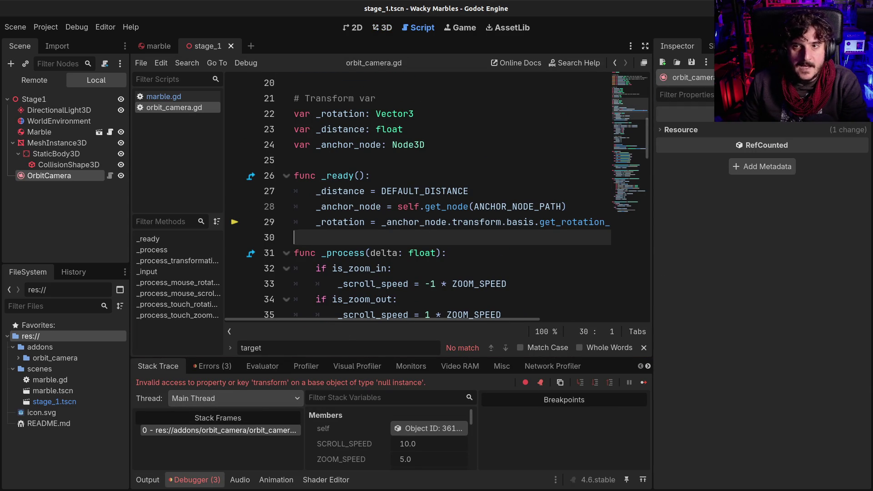
left_click(31, 149)
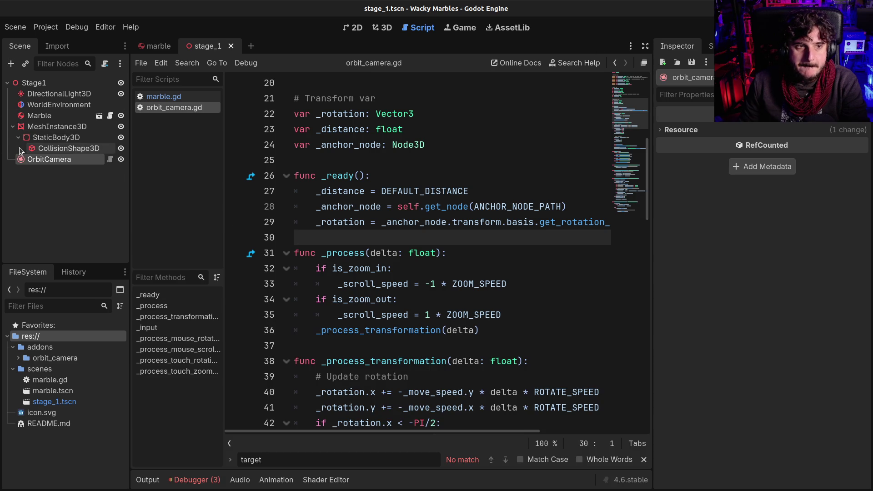
Return to the stage's 3D view, inspect the OrbitCamera node, and bring up AssetLib.
left_click(359, 28)
left_click(384, 29)
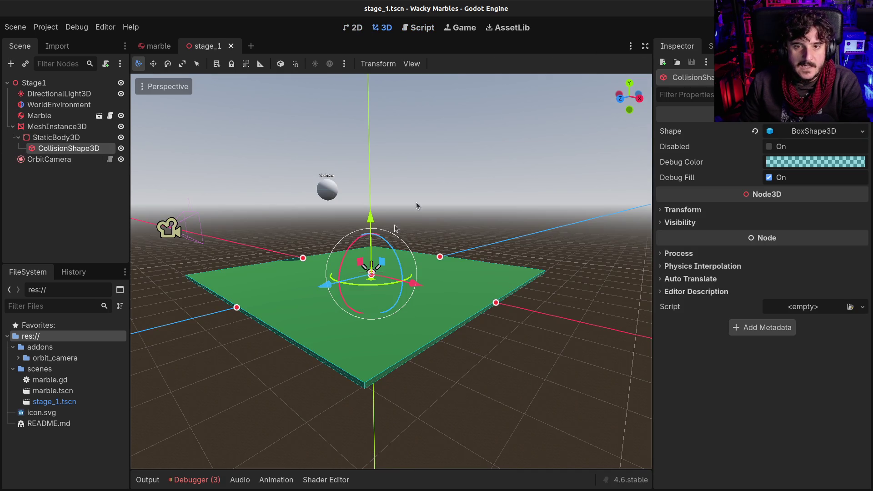
left_click(45, 159)
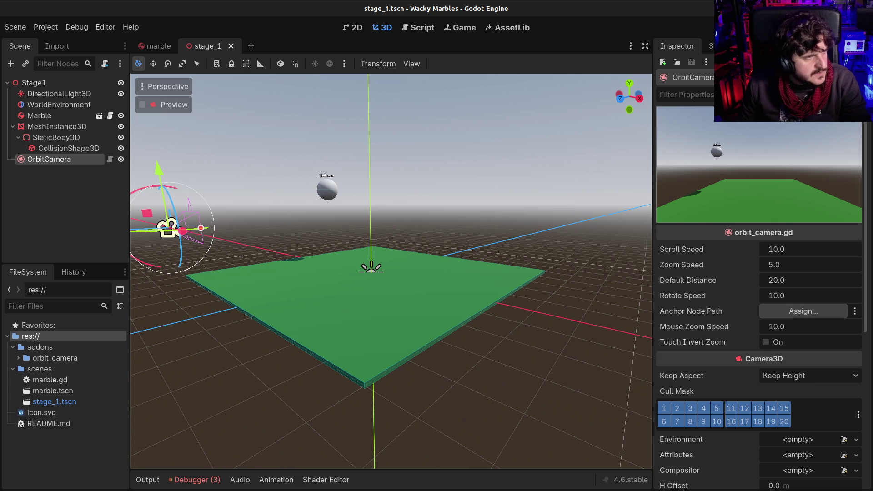
left_click(508, 27)
Open the Orbit Camera asset's GitHub repository page and reposition the browser window.
left_click(444, 127)
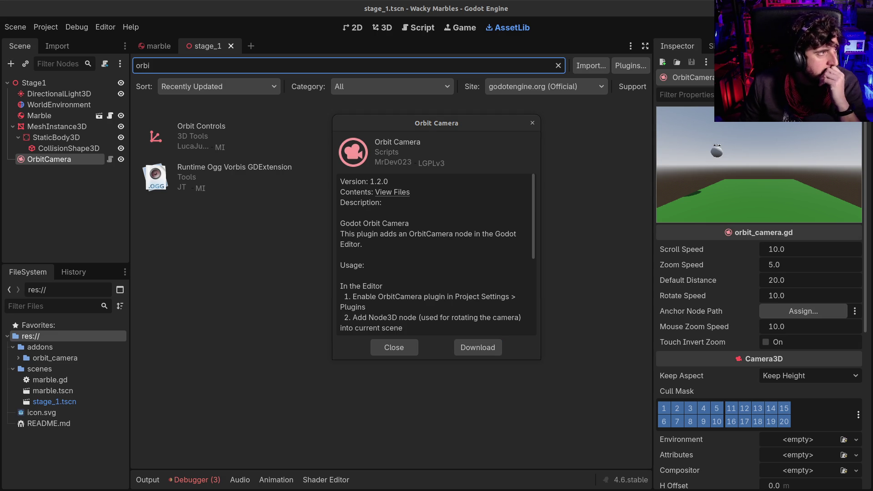
left_click_drag(487, 48, 336, 26)
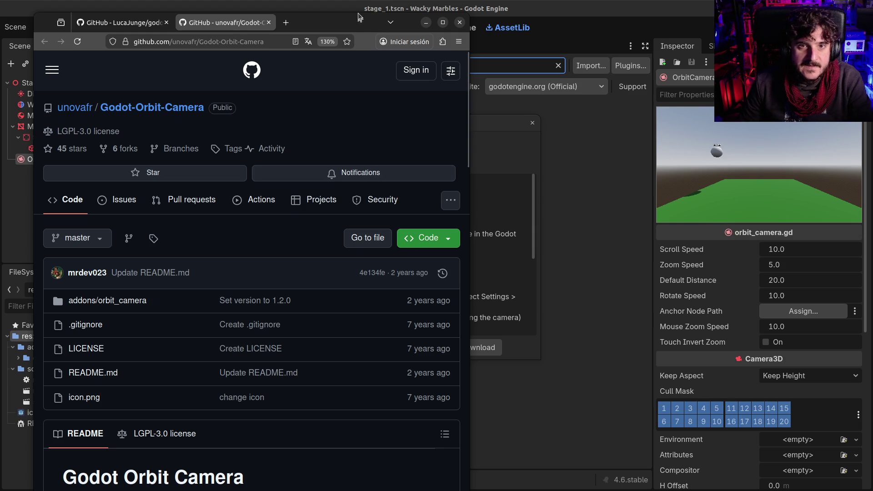
Read the README usage steps: enabling the plugin and setting up the Node3D.
mouse_move(357, 10)
left_mouse_down()
mouse_move(353, 31)
mouse_move(356, 22)
left_mouse_up()
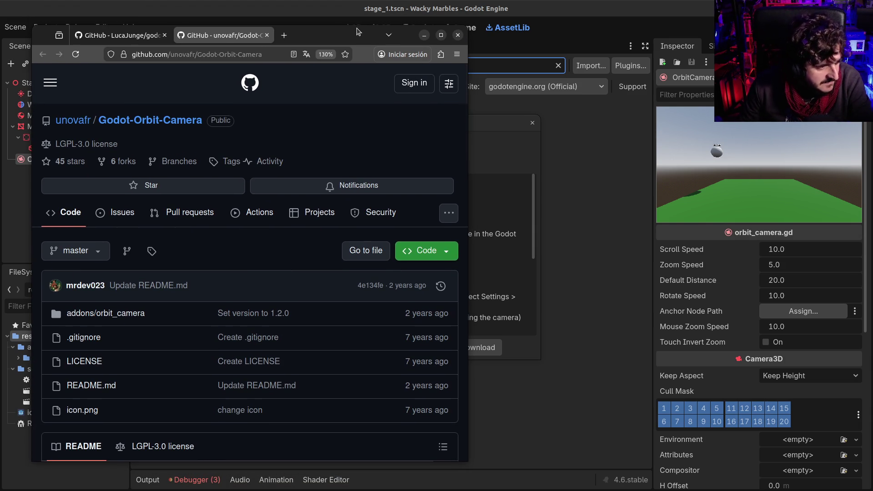
left_click(514, 167)
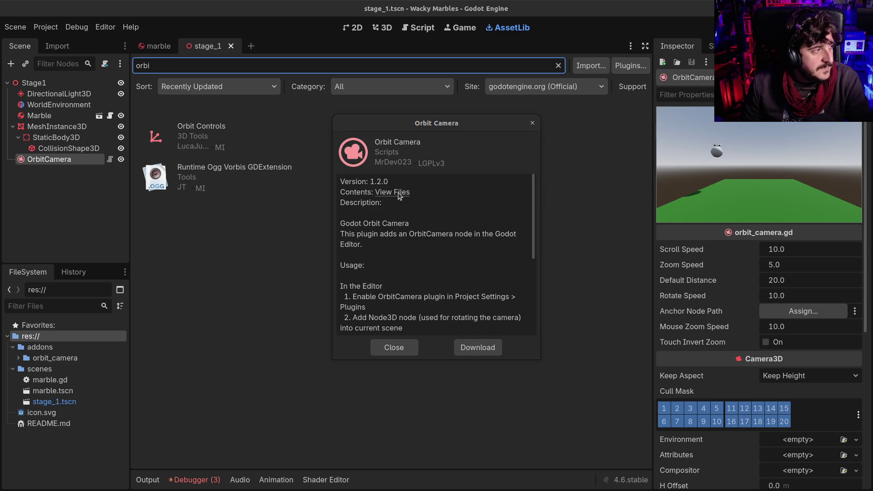
left_click(399, 195)
scroll(266, 326, "down", 5)
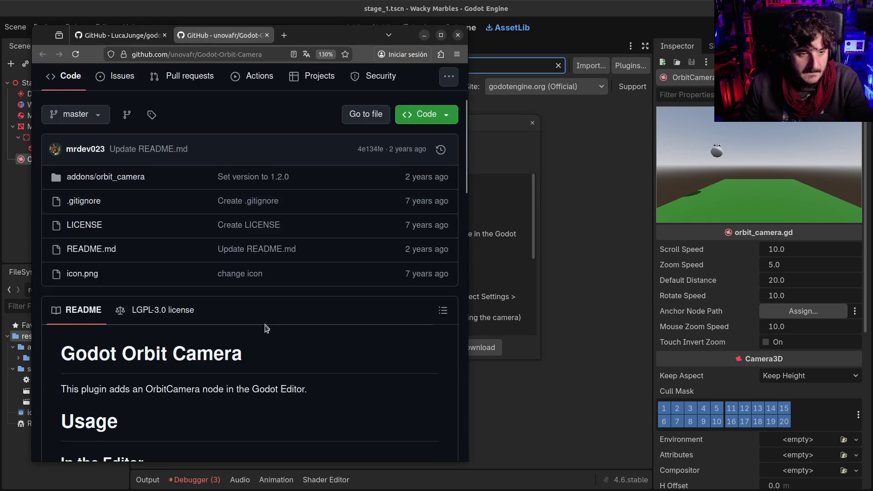
scroll(266, 326, "down", 3)
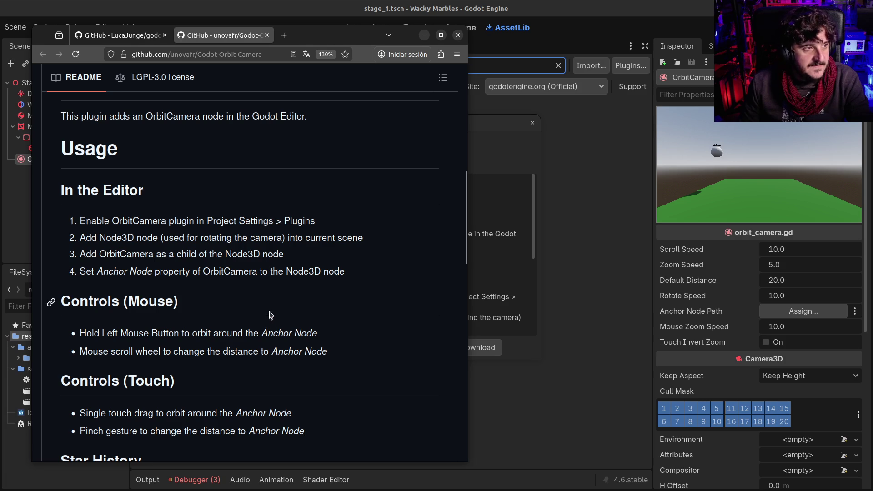
left_click_drag(109, 220, 286, 230)
left_click(273, 246)
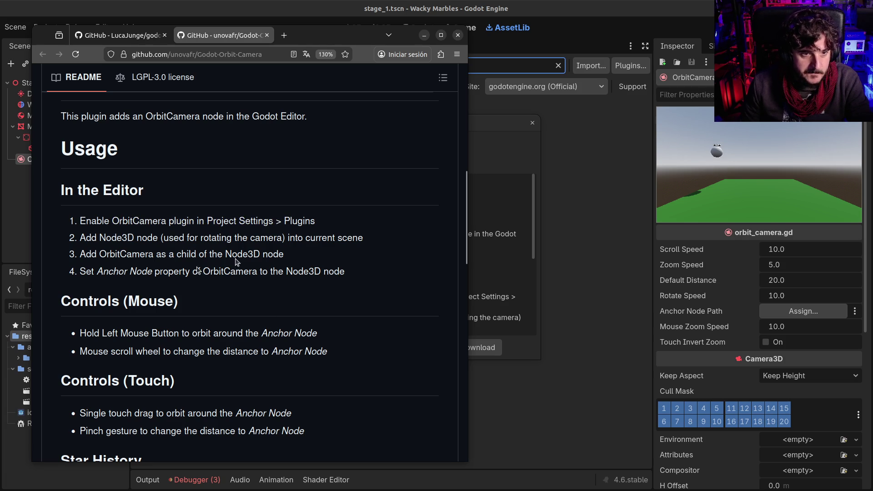
mouse_move(99, 237)
left_mouse_down()
mouse_move(194, 239)
mouse_move(257, 254)
left_mouse_up()
left_click(257, 253)
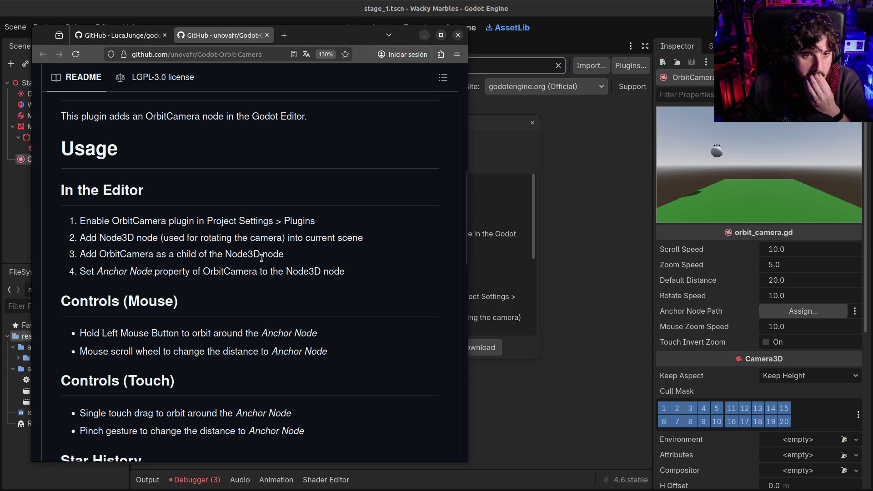
mouse_move(189, 238)
left_mouse_down()
mouse_move(302, 239)
mouse_move(308, 270)
left_mouse_up()
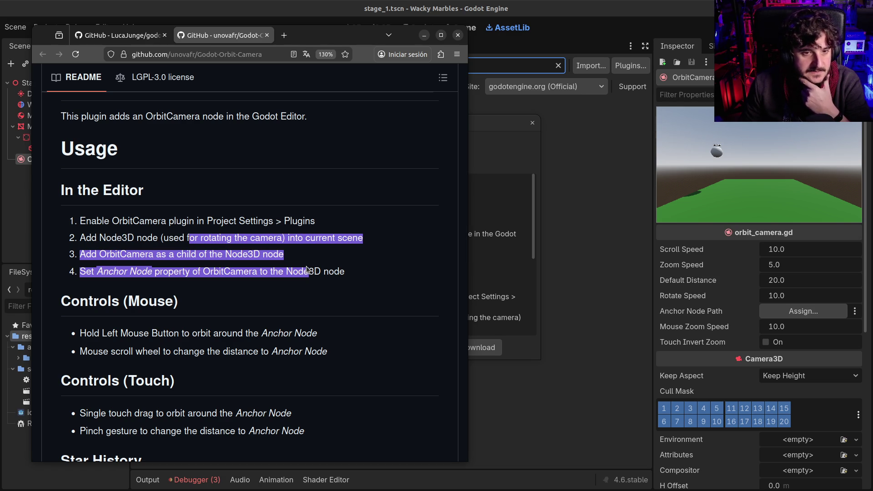
left_click_drag(307, 268, 301, 285)
left_click(300, 286)
Read the mouse orbit, scroll-wheel distance and touch controls, then return to Godot.
left_click_drag(196, 334, 219, 352)
left_click(220, 353)
mouse_move(142, 352)
left_mouse_down()
mouse_move(212, 355)
mouse_move(224, 370)
left_mouse_up()
left_click(224, 371)
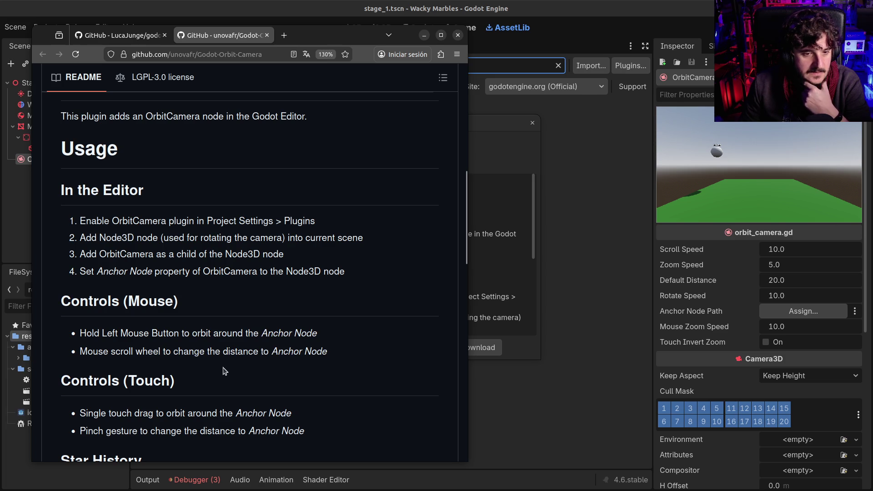
mouse_move(137, 411)
left_mouse_down()
mouse_move(215, 414)
mouse_move(242, 431)
left_mouse_up()
left_click(241, 432)
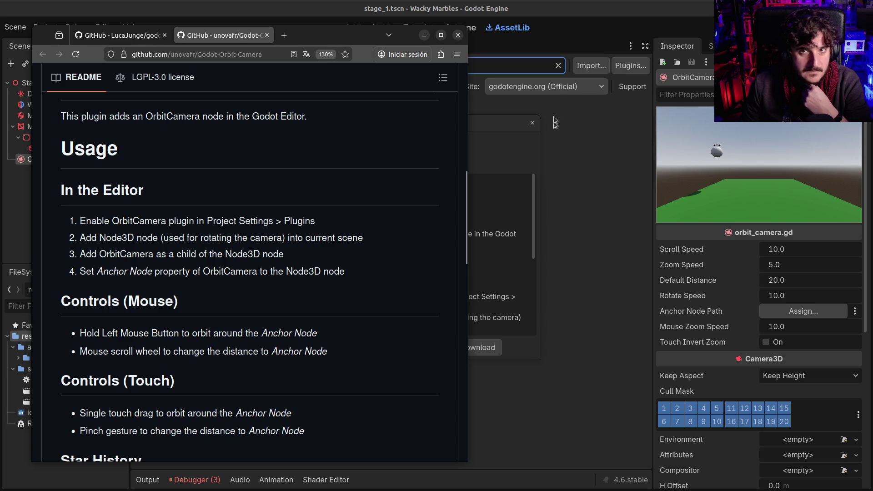
left_click(600, 21)
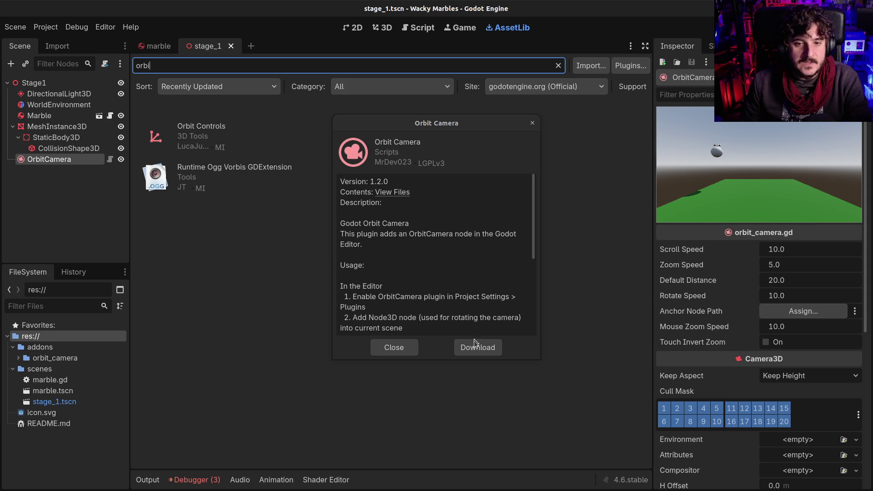
Close the asset details and add a Node3D child under Stage1.
left_click(392, 348)
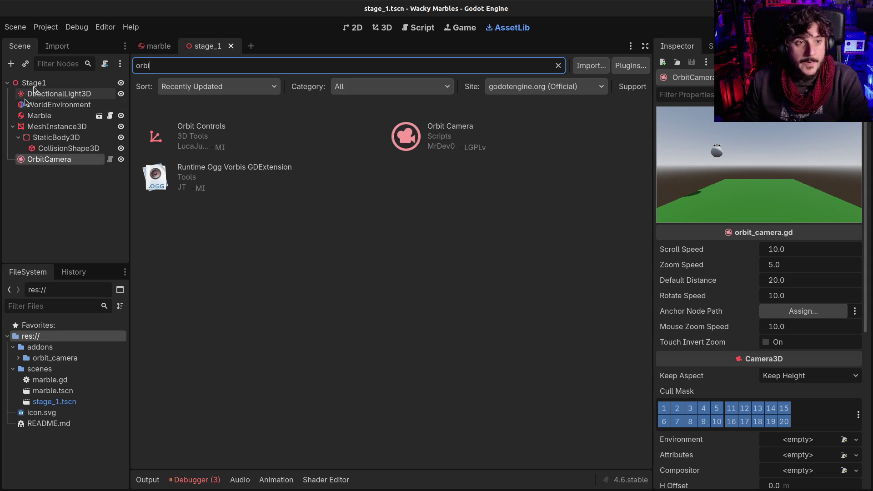
left_click(33, 82)
key("ctrl+a")
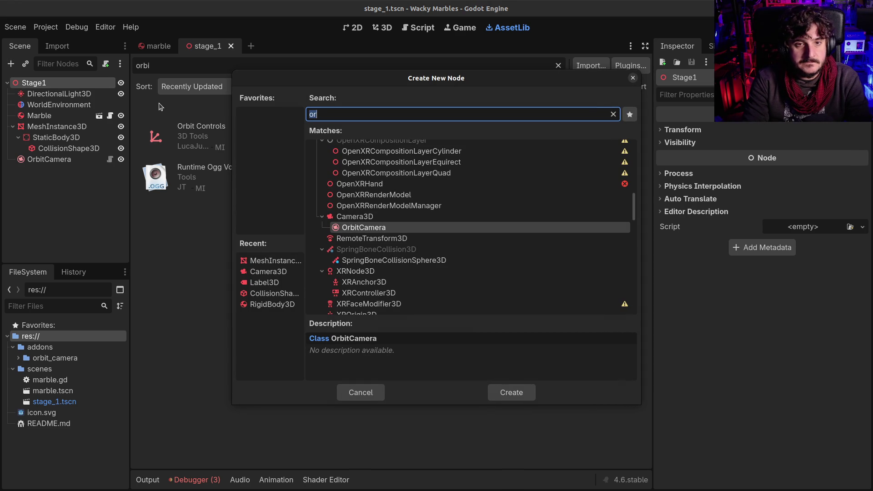
type("node3d")
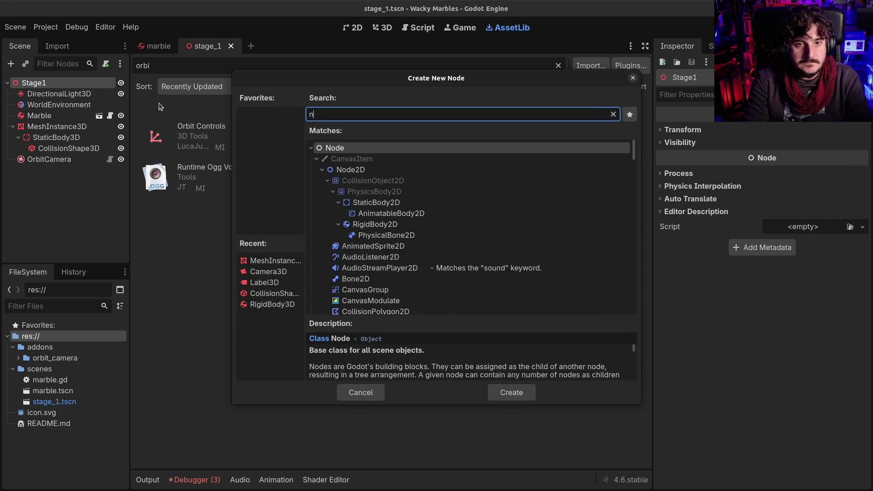
key("Return")
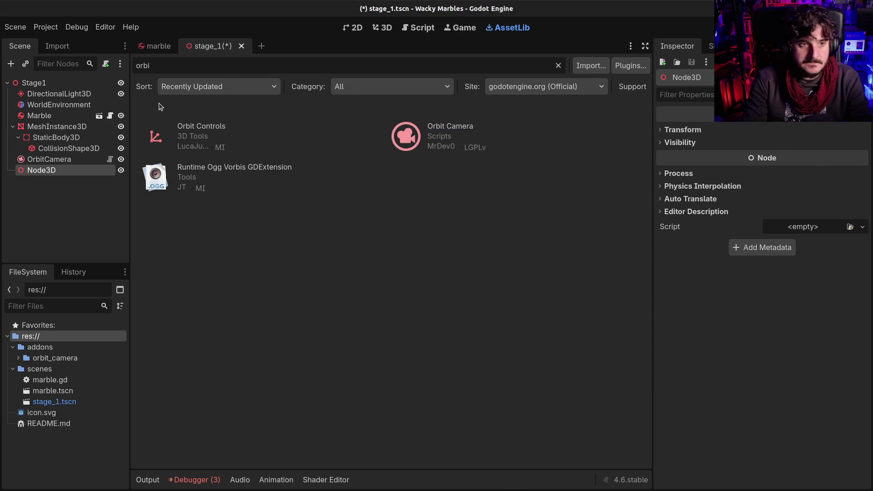
left_click(356, 28)
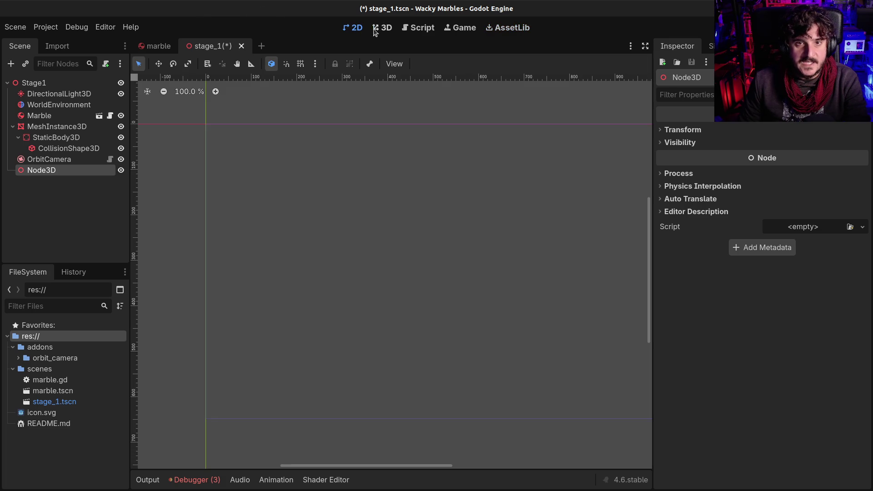
left_click(374, 30)
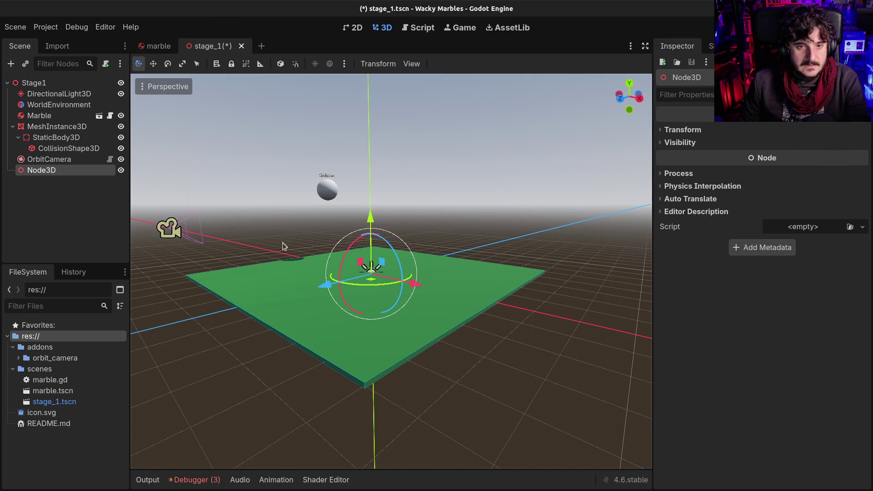
Rename the new Node3D to CameraController and save the stage scene.
double_click(41, 171)
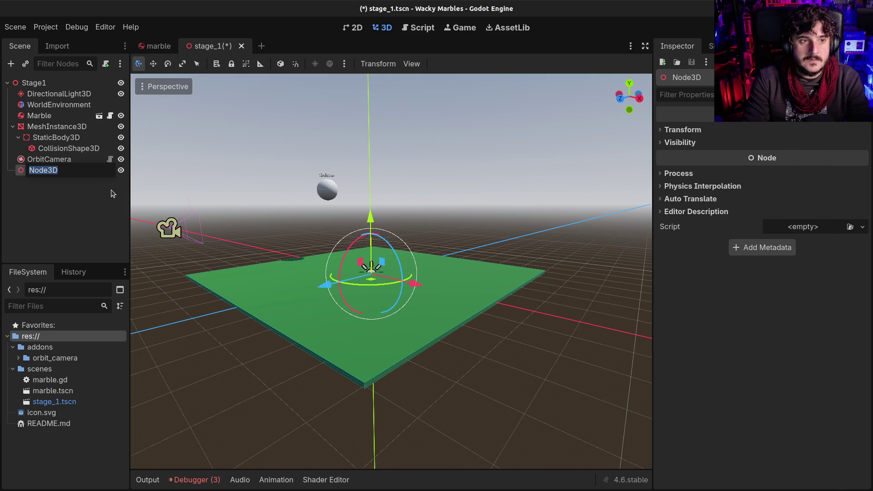
type("Camera")
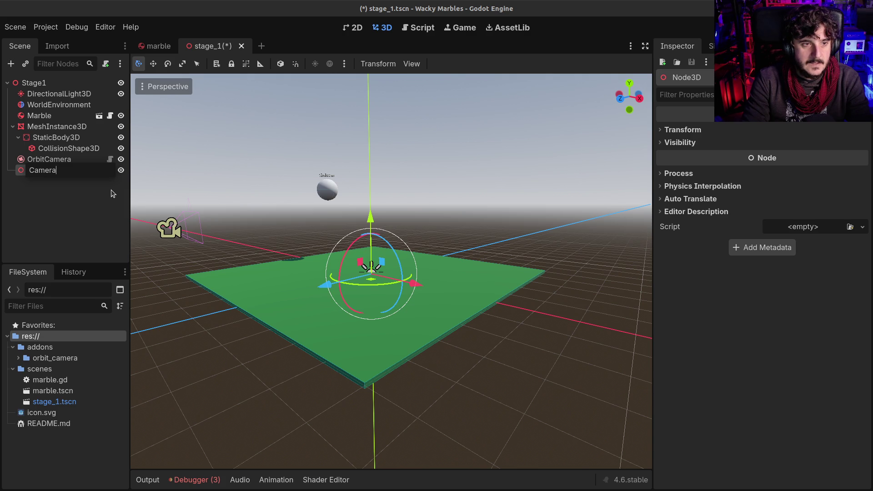
type("Controller")
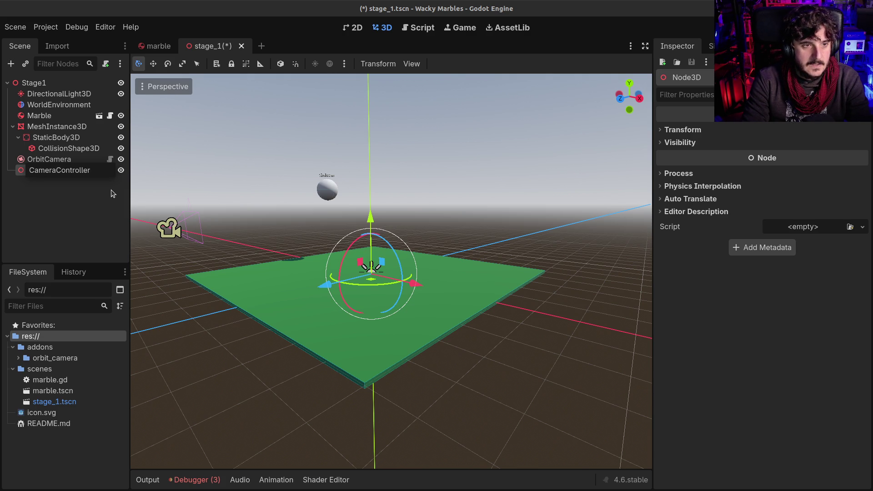
key("Return")
key("ctrl+s")
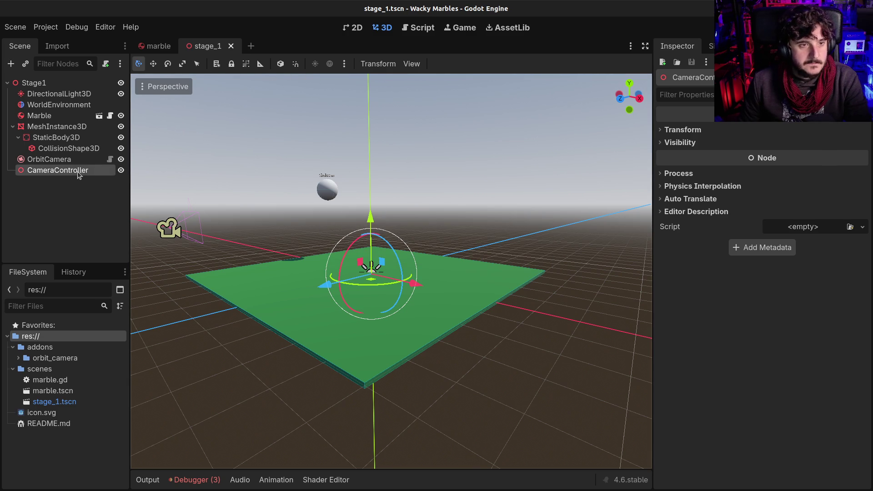
right_click(78, 171)
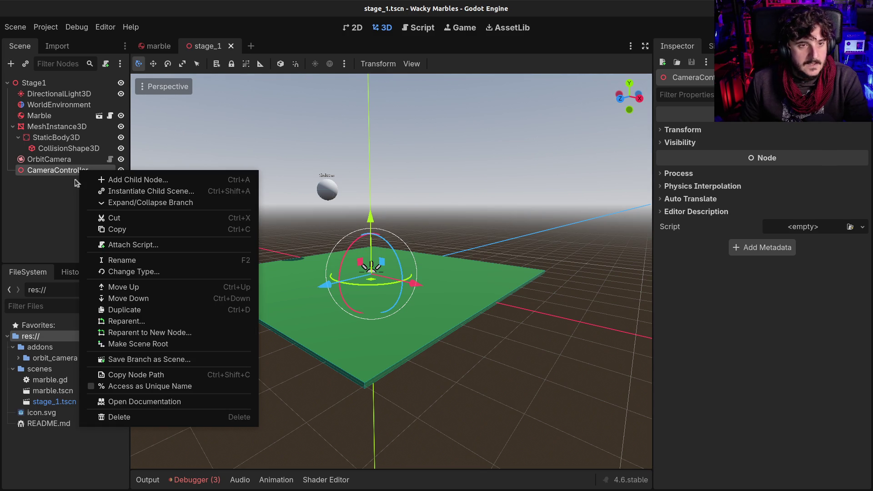
left_click(56, 191)
left_click(52, 166)
left_click(50, 172)
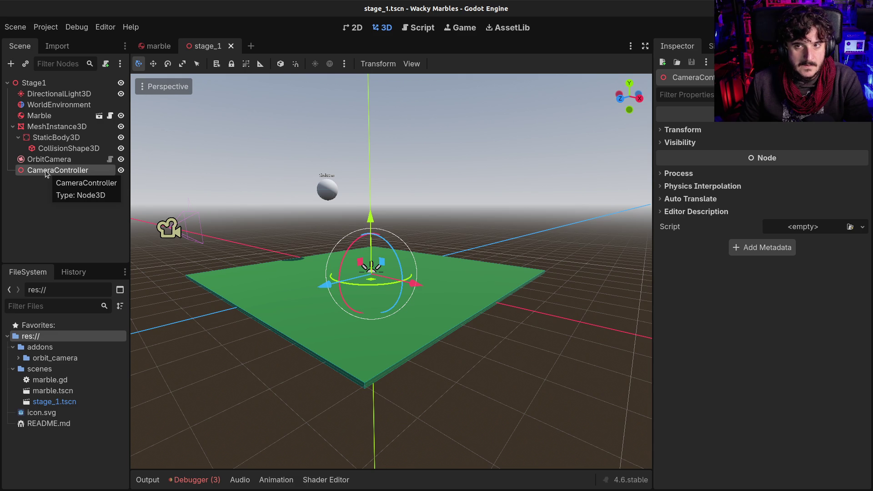
left_click(48, 160)
left_click(50, 171)
left_click(49, 161)
left_click(50, 170)
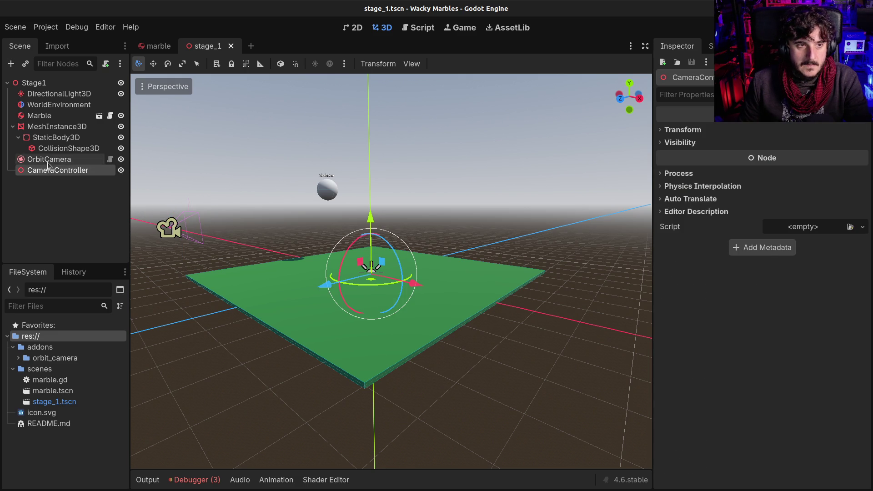
left_click(49, 160)
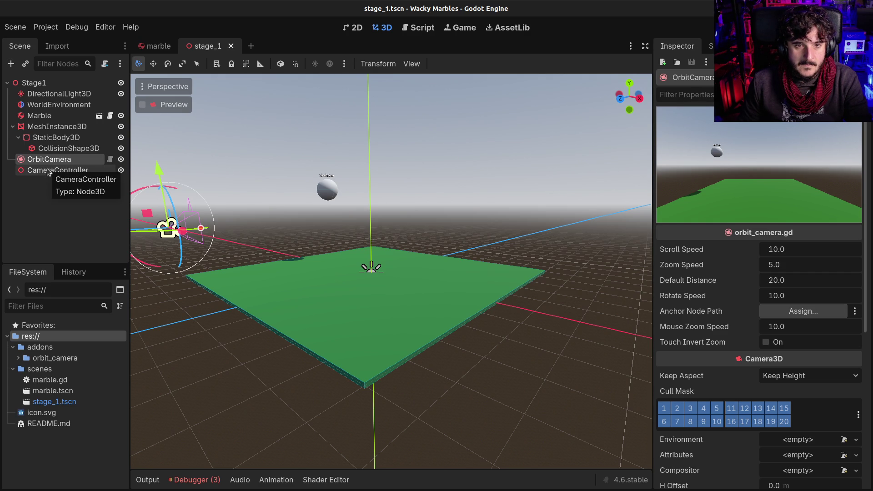
left_click_drag(53, 170, 55, 169)
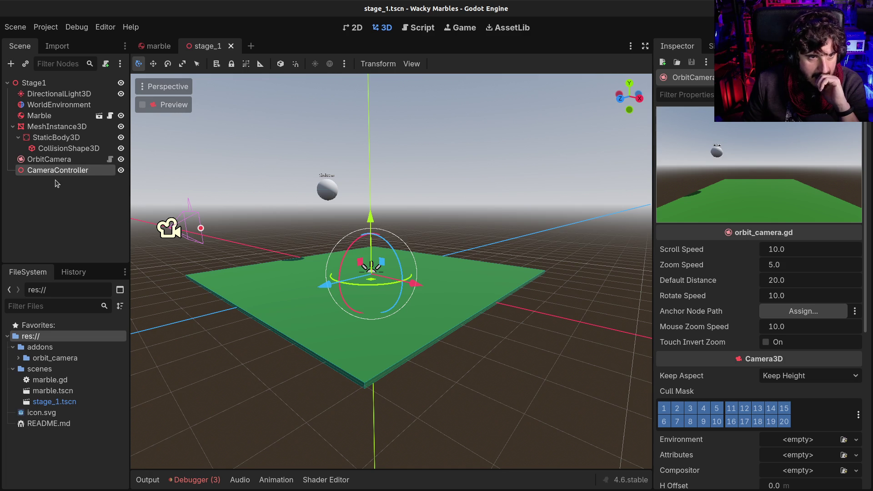
Attach a new camera_controller.gd script to CameraController and delete its _ready function.
left_click(106, 64)
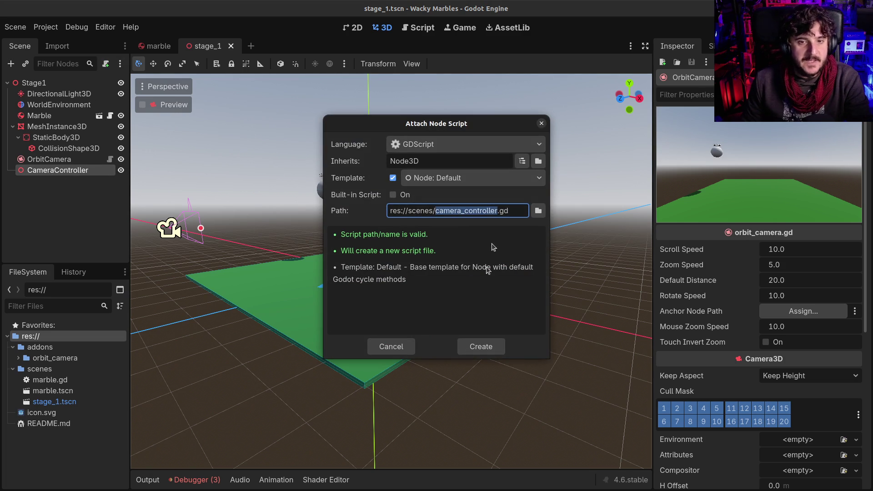
left_click(479, 351)
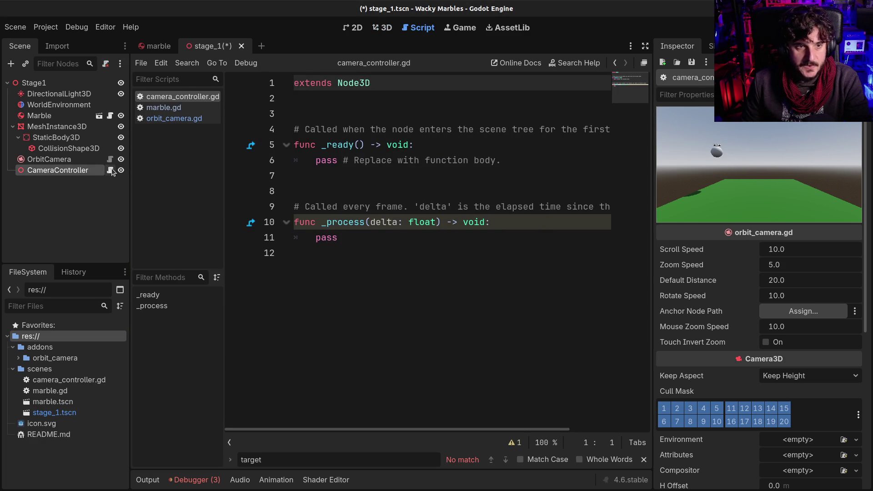
left_click_drag(416, 182, 238, 129)
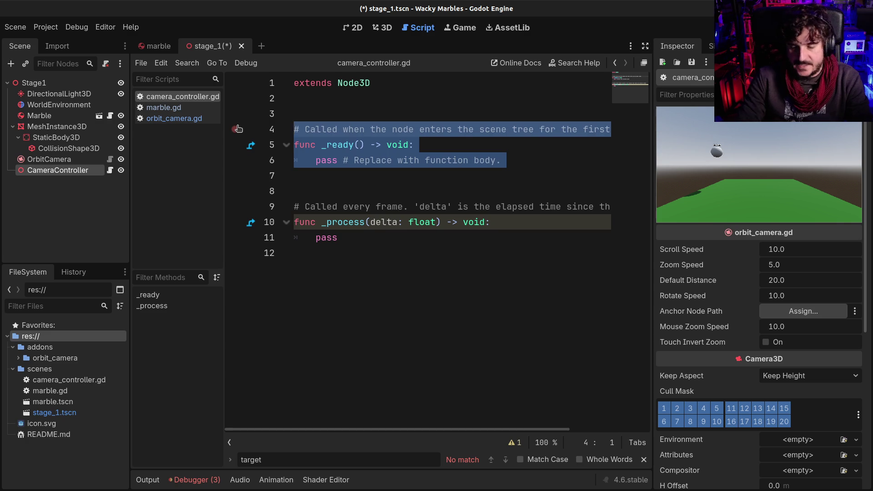
key("Delete")
key("Delete")
key("Delete")
Remove the comment and empty line above the _process function.
key("Down")
key("shift+End")
key("Delete")
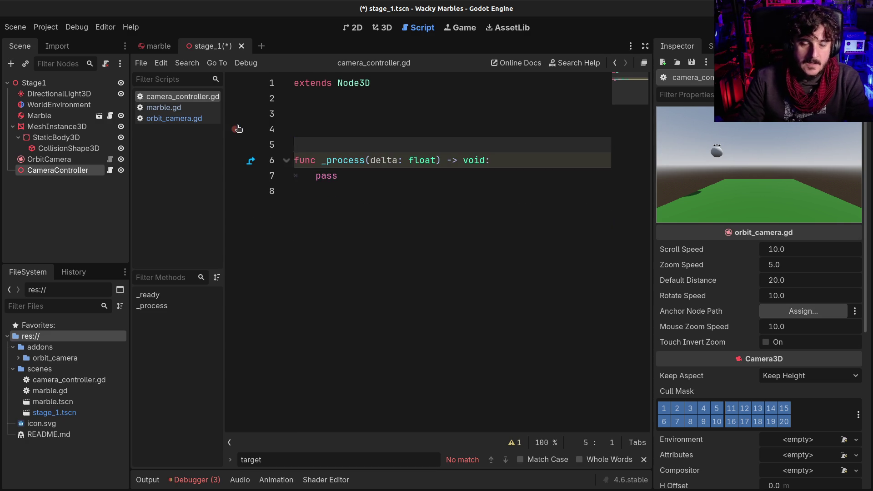
key("Down")
key("Down")
key("Up")
key("Up")
key("BackSpace")
key("Down")
key("Down")
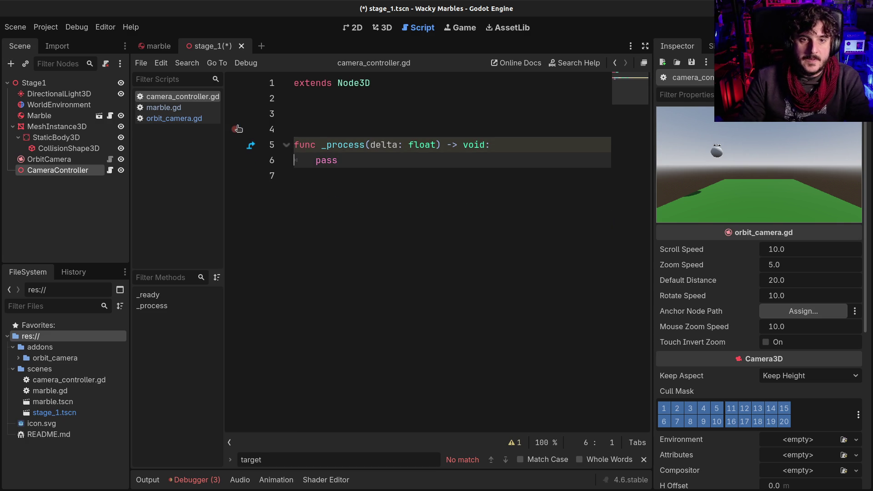
Try replacing pass with an 'if Input' check, then undo back to the pass placeholder.
key("shift+End")
key("Delete")
type("if Input")
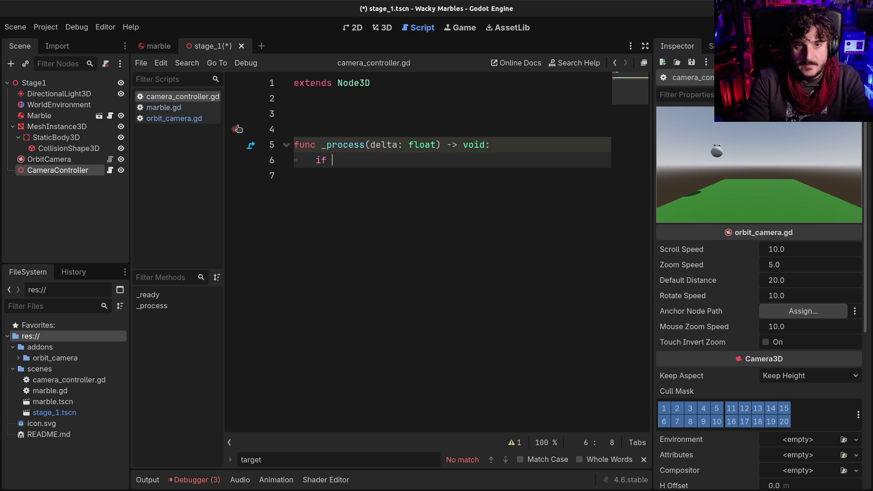
key("Escape")
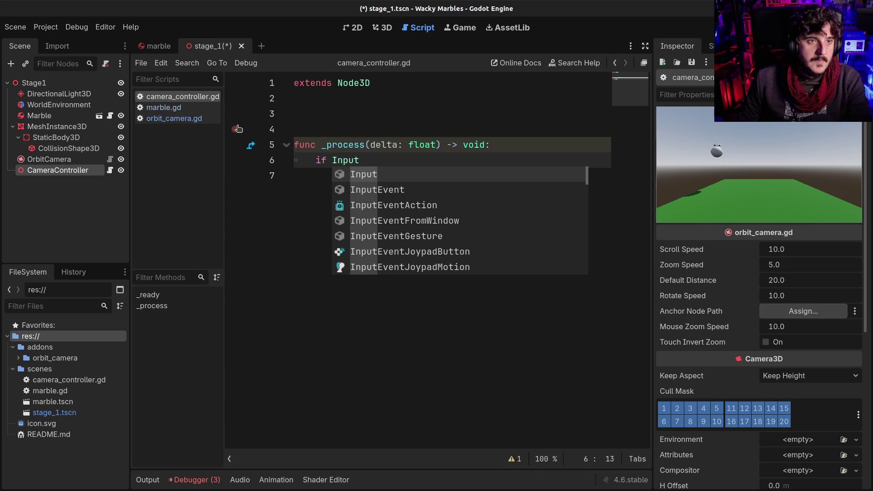
key("ctrl+z")
key("ctrl+z")
key("ctrl+z")
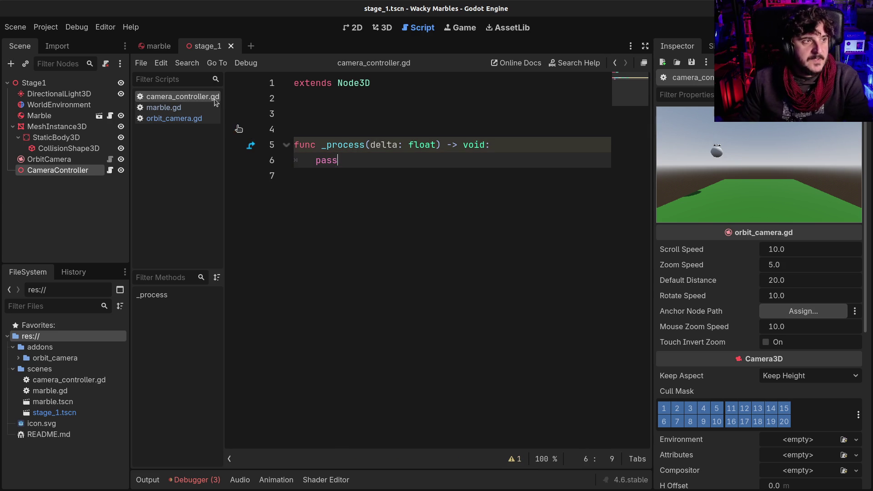
left_click(45, 27)
In Project Settings' Input Map, add a game_up action bound to W.
left_click(69, 39)
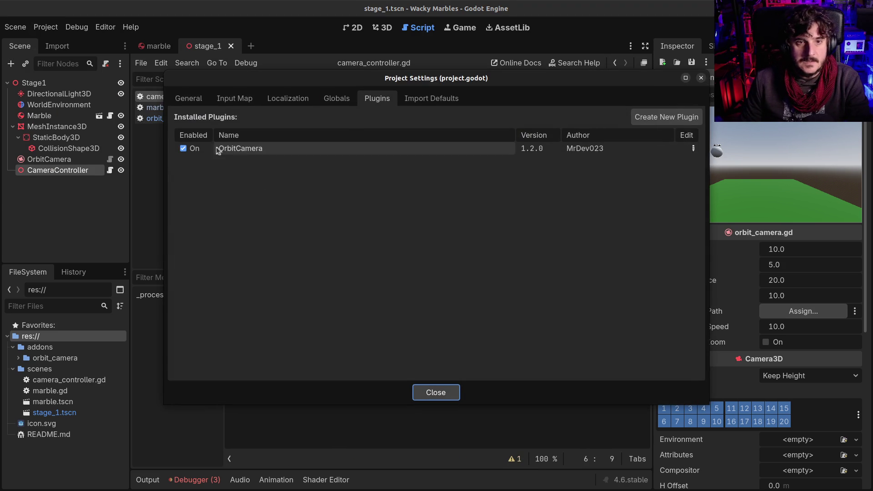
left_click(234, 98)
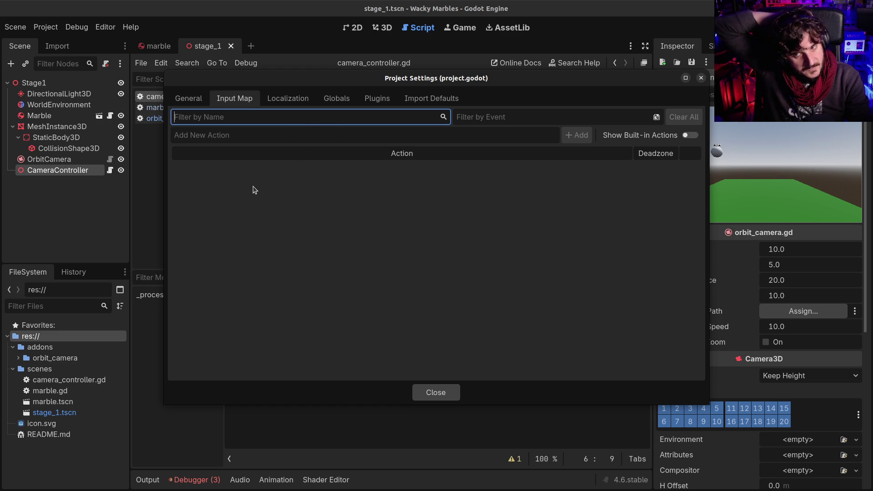
left_click(280, 131)
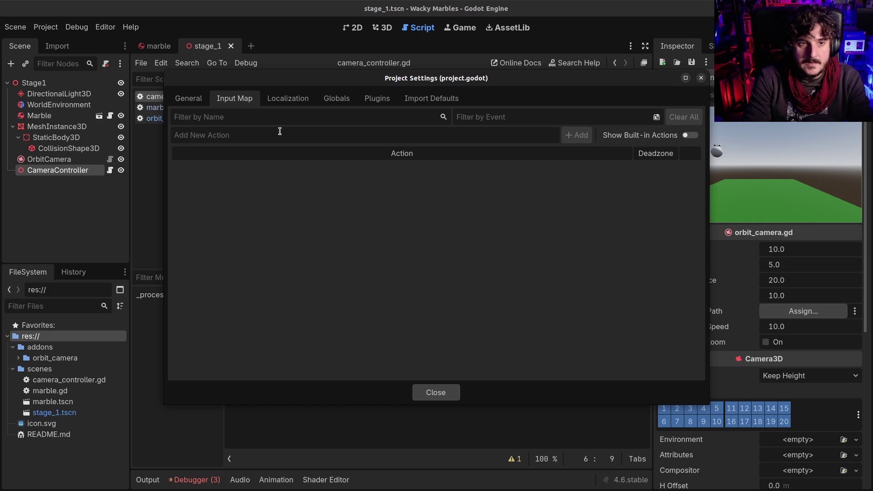
type("game_up")
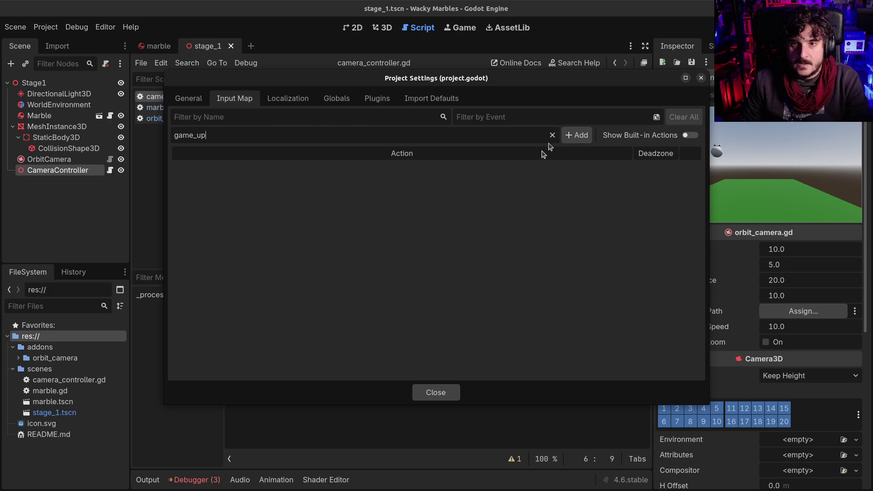
left_click(574, 135)
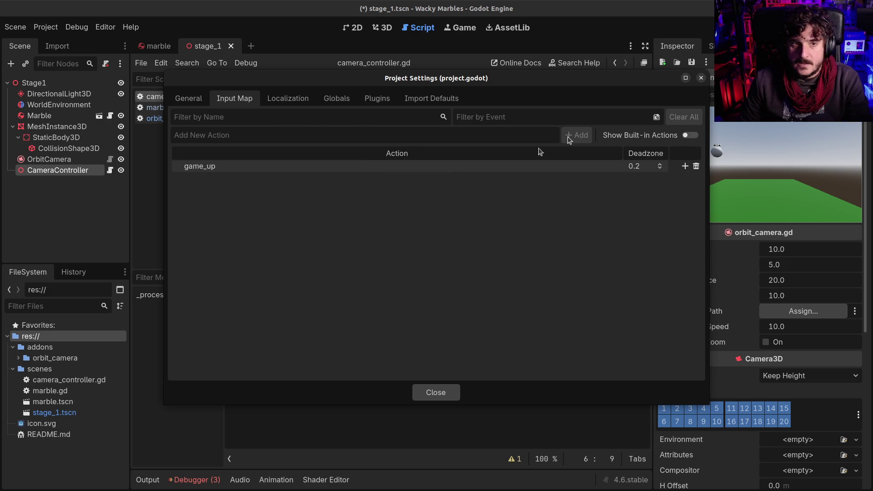
left_click(685, 166)
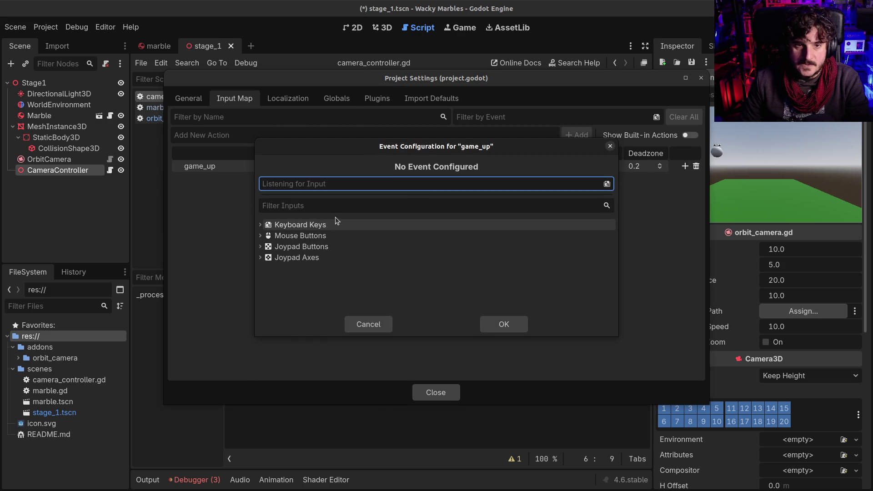
key("w")
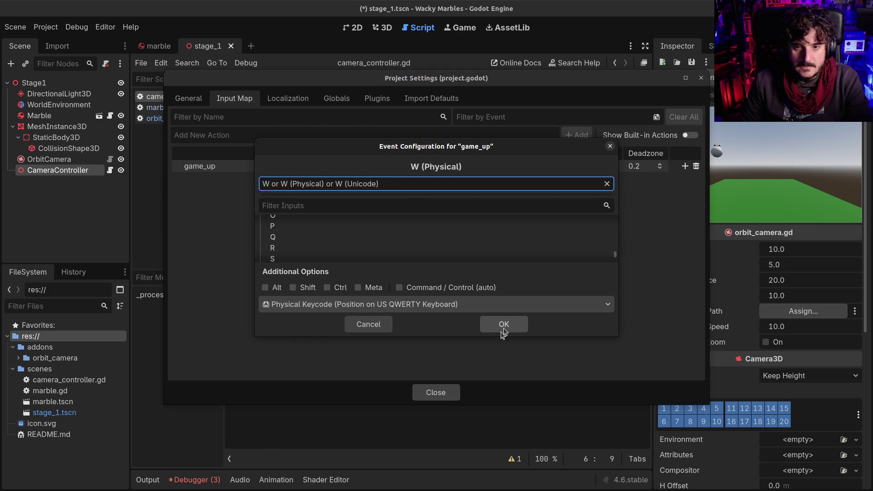
left_click(493, 324)
Add a game_down action bound to S.
left_click(188, 134)
type("game_c")
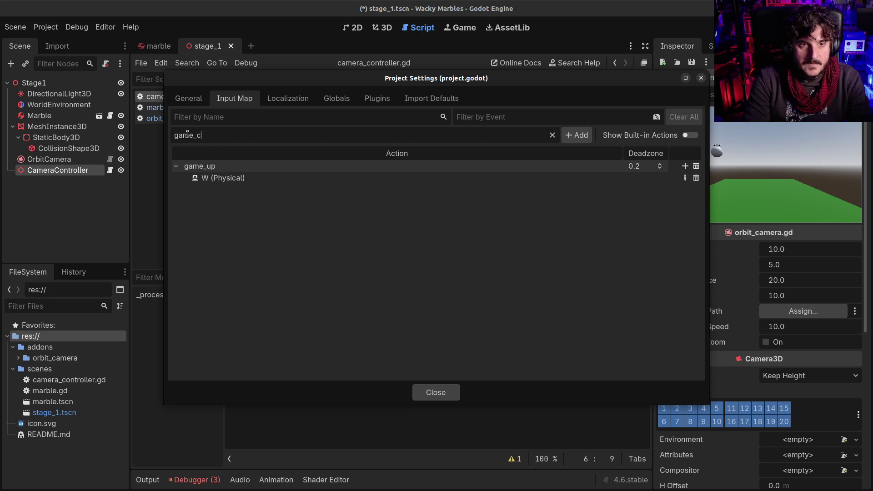
key("BackSpace")
type("down")
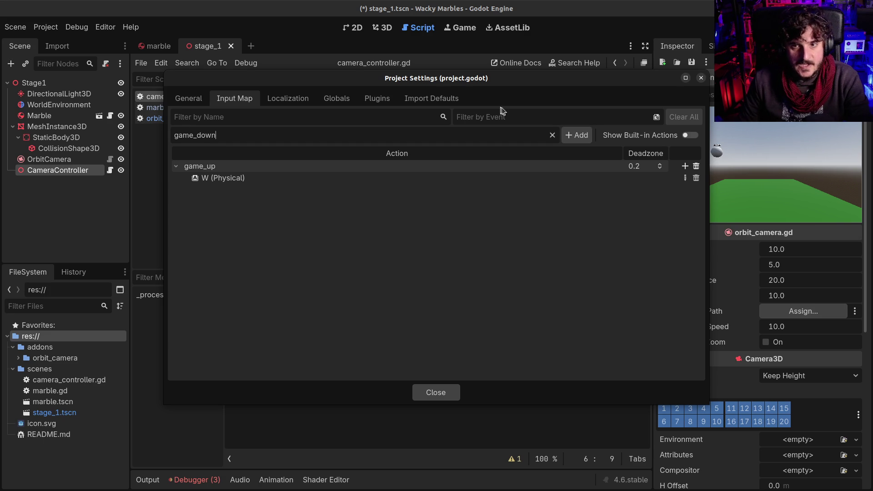
left_click(577, 135)
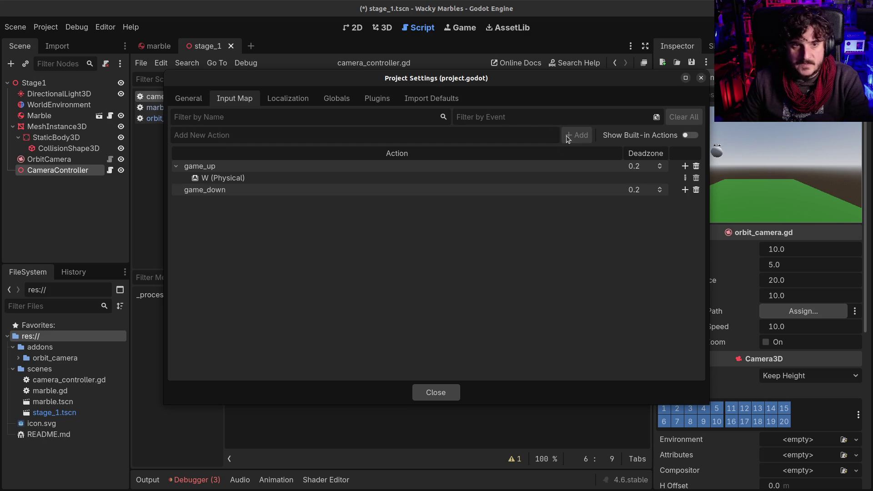
left_click(685, 189)
key("s")
left_click(503, 323)
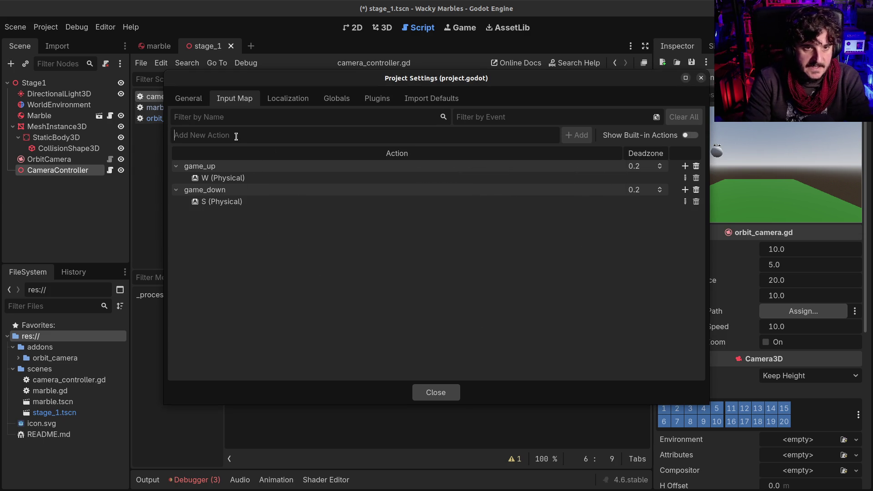
Add game_right bound to D and game_left bound to A.
type("game_right")
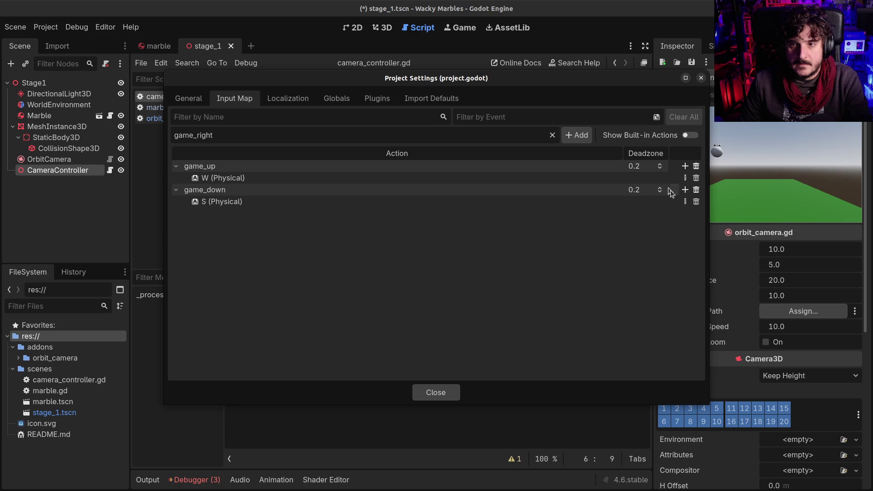
key("Return")
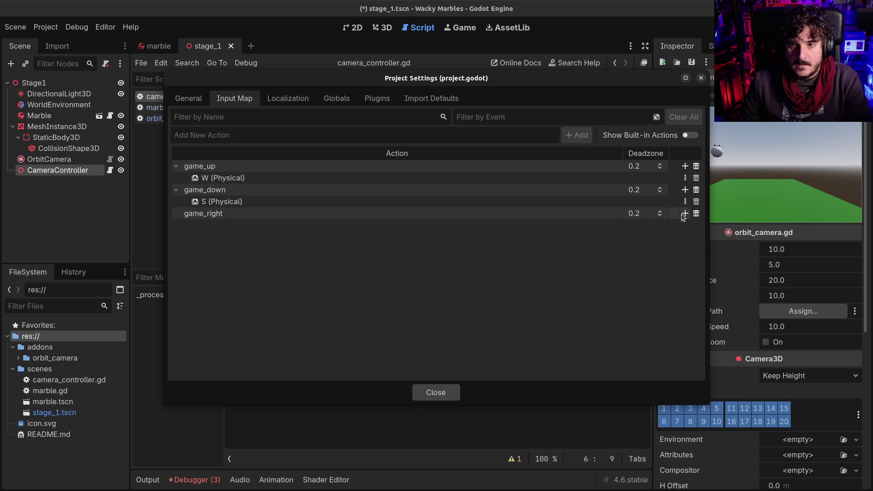
left_click(684, 214)
key("d")
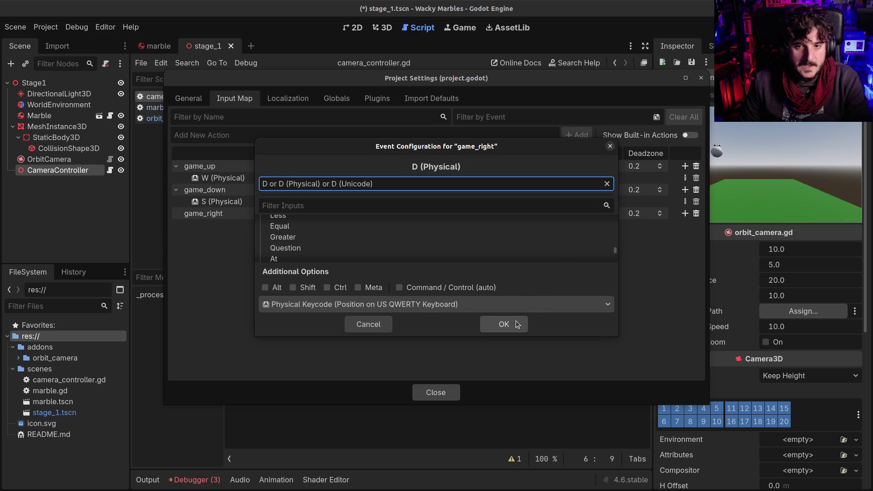
left_click(511, 323)
left_click(188, 133)
type("game_left")
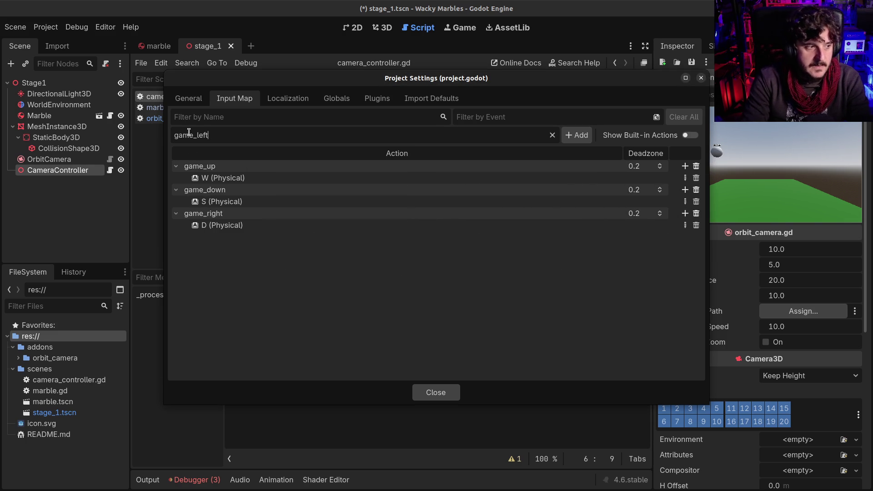
left_click(576, 135)
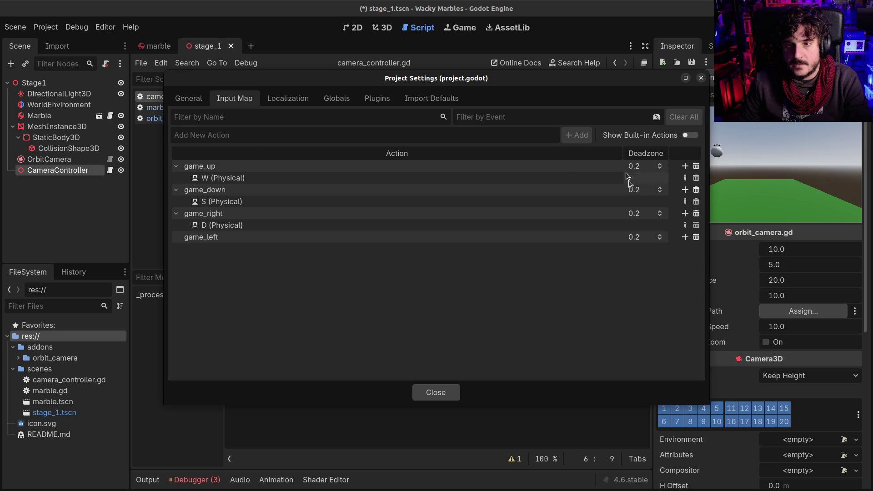
left_click(686, 237)
key("a")
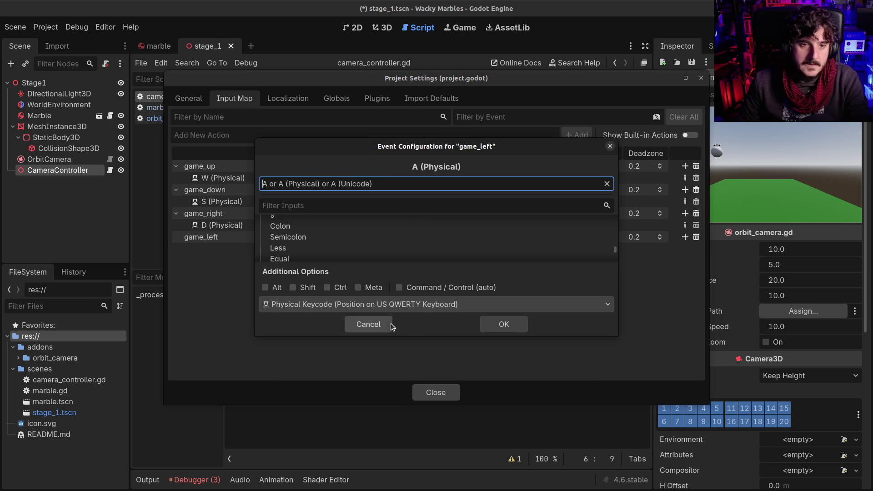
left_click(500, 325)
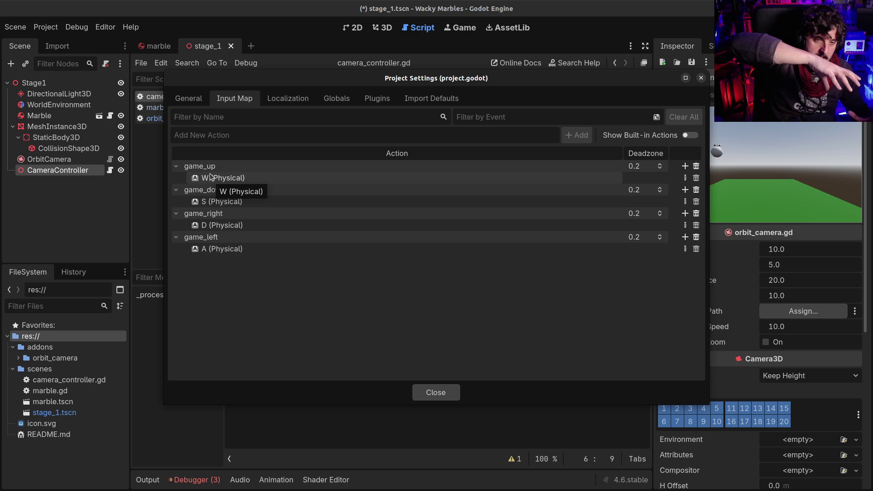
Close Project Settings and reopen it on the Input Map.
left_click(251, 136)
type("game_")
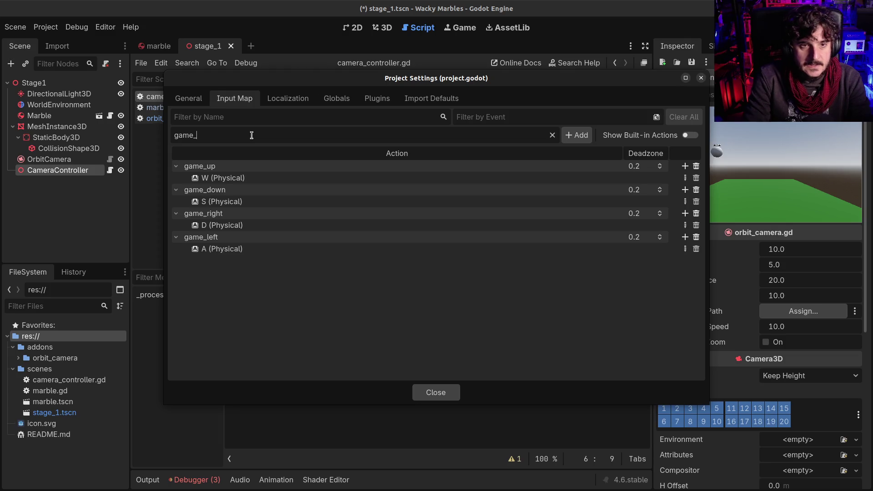
key("Escape")
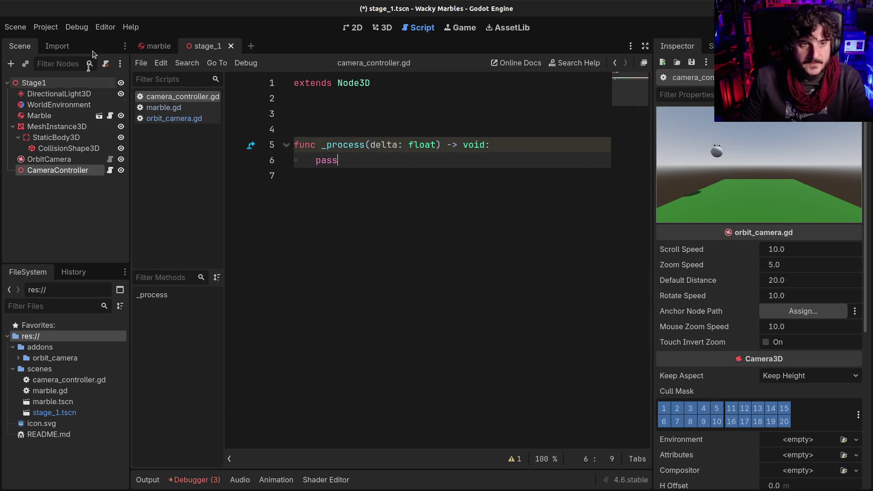
left_click(55, 29)
left_click(72, 42)
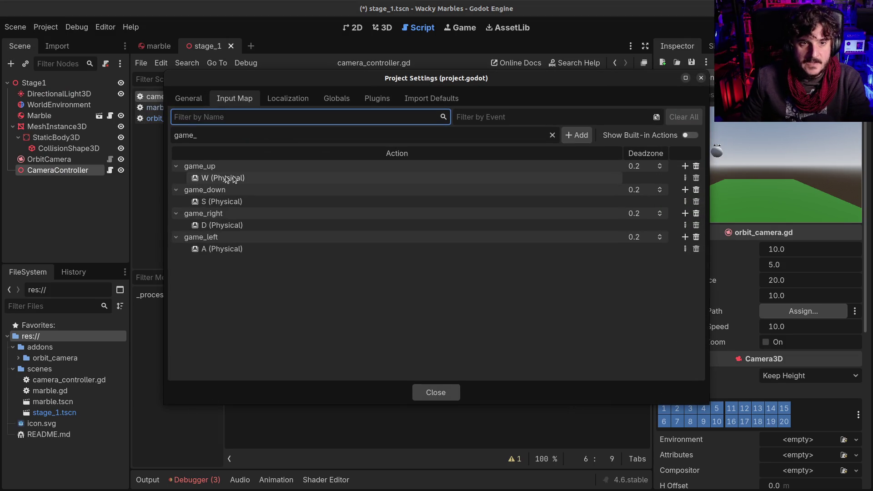
Rename game_up to game_front and game_down to game_back.
double_click(211, 168)
left_click(266, 165)
key("BackSpace")
key("BackSpace")
type("front")
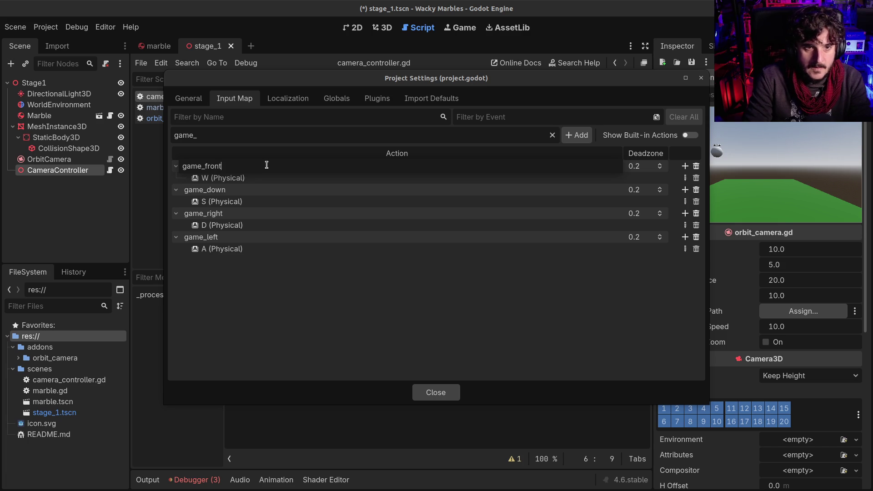
key("Return")
double_click(209, 189)
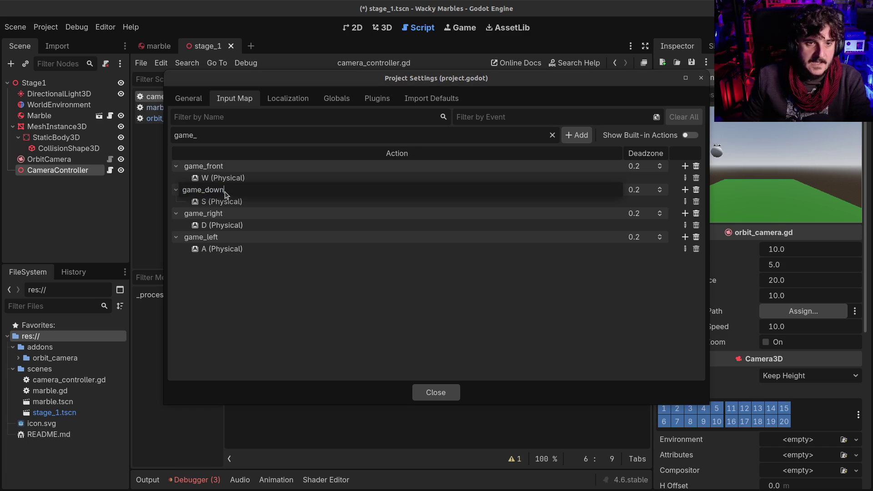
left_click_drag(203, 190, 306, 191)
type("back")
key("Return")
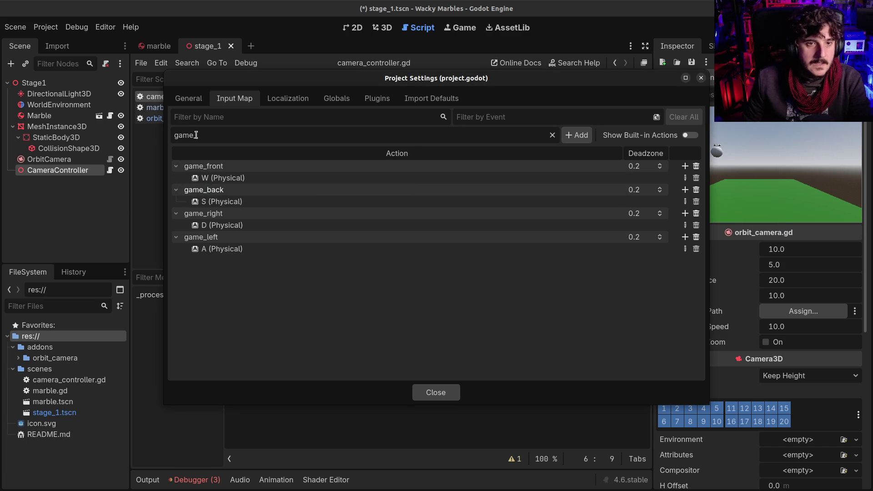
Add a new game_up action bound to the E key.
type("up")
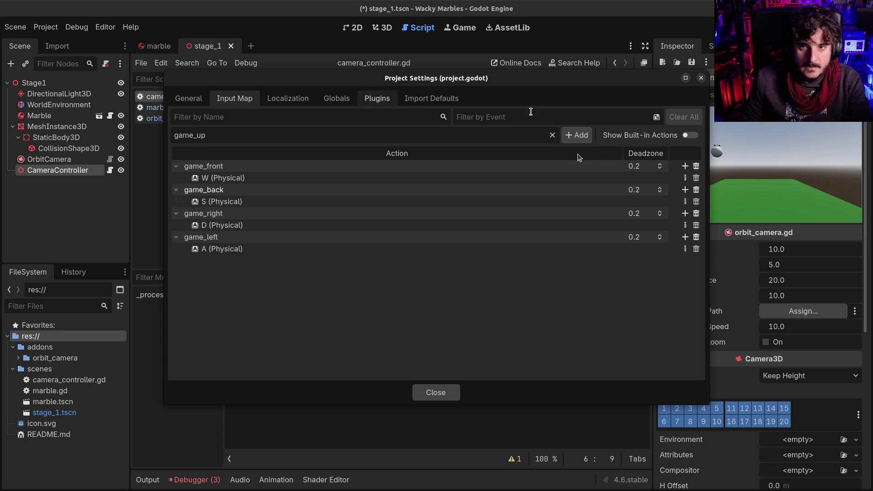
left_click(583, 136)
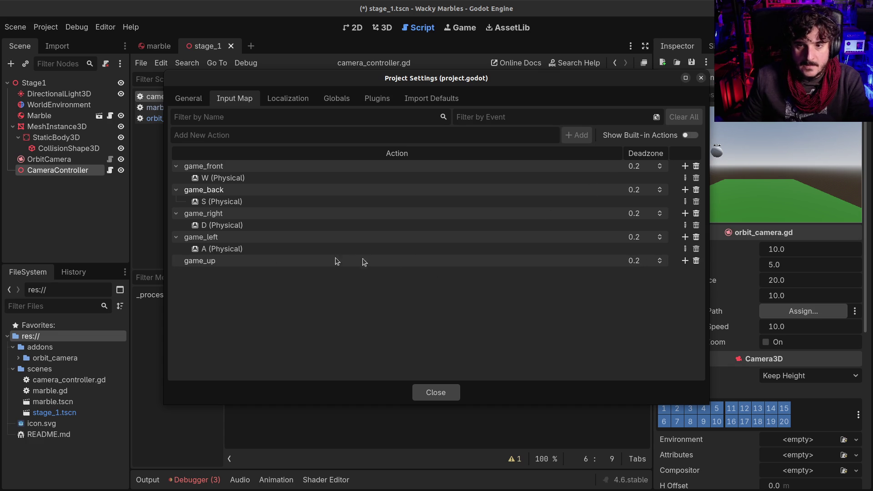
left_click(193, 265)
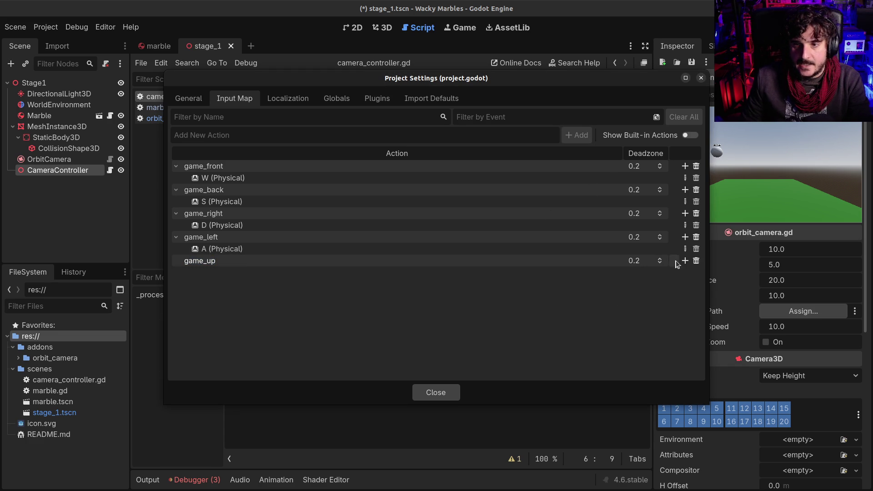
left_click(684, 260)
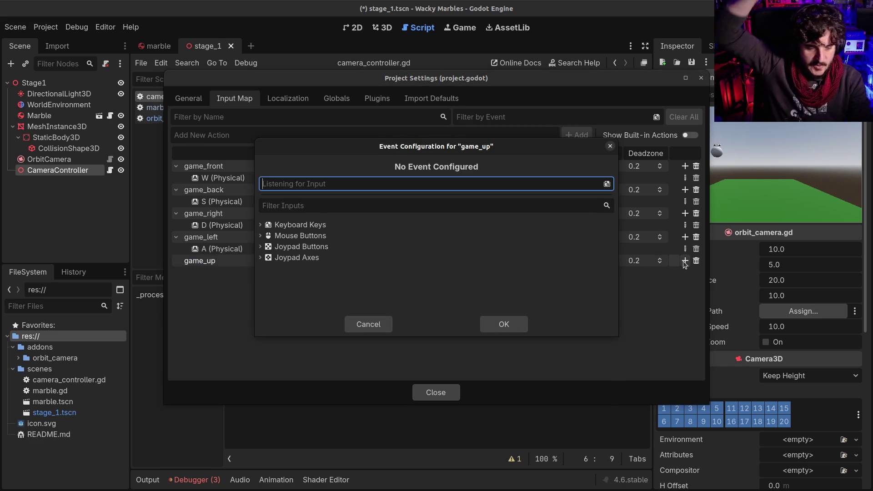
key("e")
left_click(505, 324)
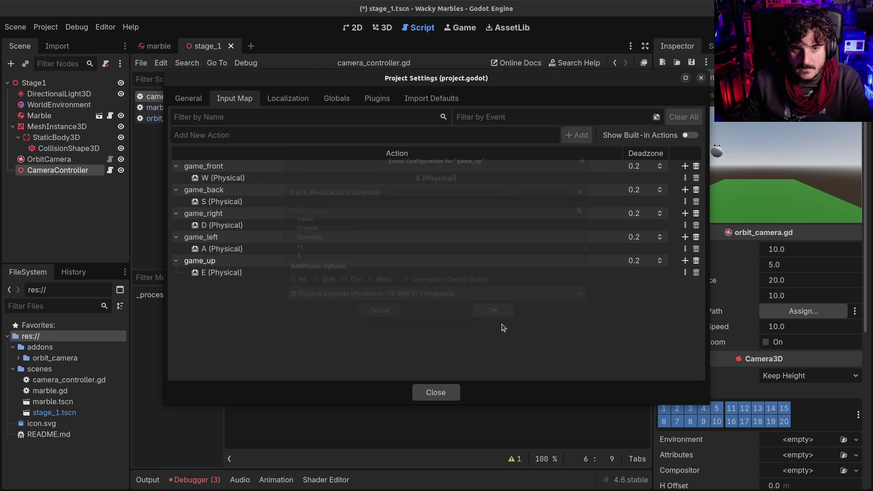
Try filtering the action list by 'game' and by pressed keys, then clear the filter.
left_click(228, 118)
type("game")
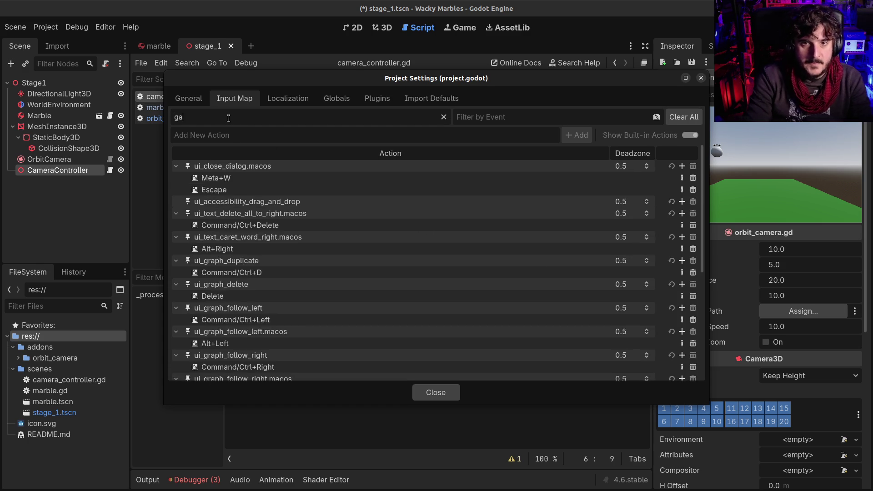
key("Tab")
key("e")
key("a")
key("BackSpace")
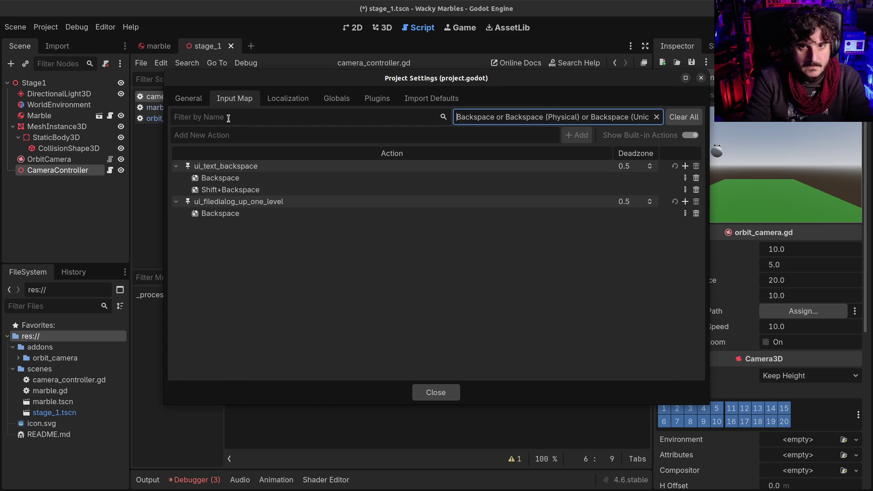
key("Escape")
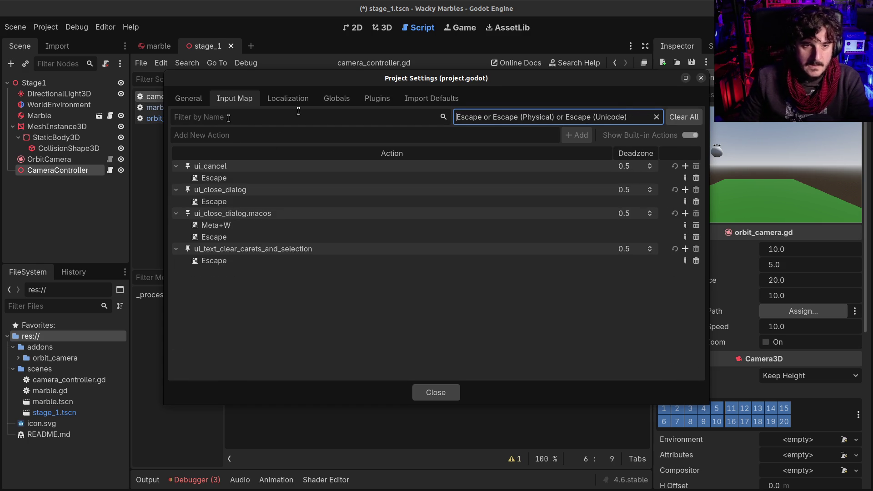
left_click(678, 116)
Add a game_down action bound to Q, close Project Settings and save the scene.
left_click(228, 131)
type("game_")
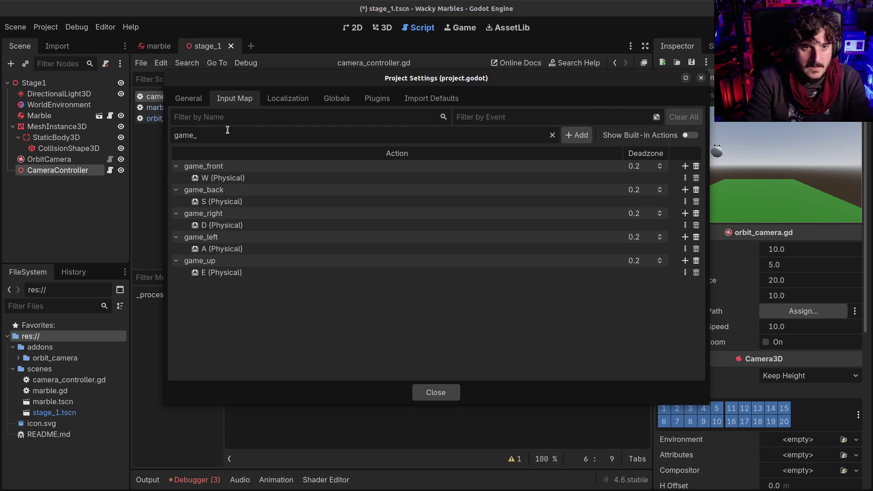
type("down")
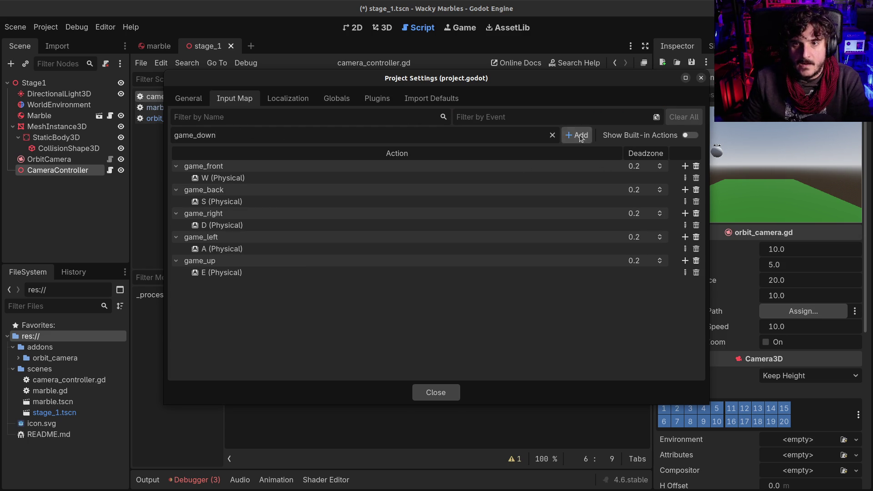
left_click(581, 136)
left_click(685, 284)
key("q")
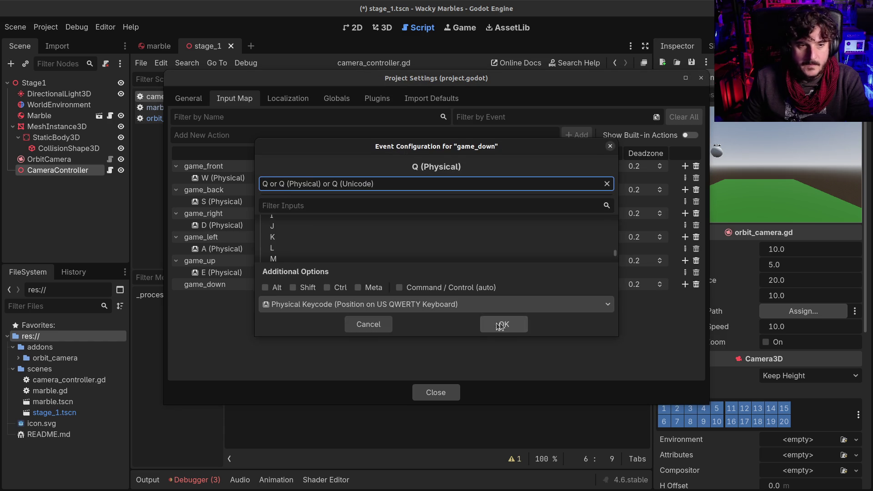
left_click(497, 323)
left_click(433, 392)
key("ctrl+s")
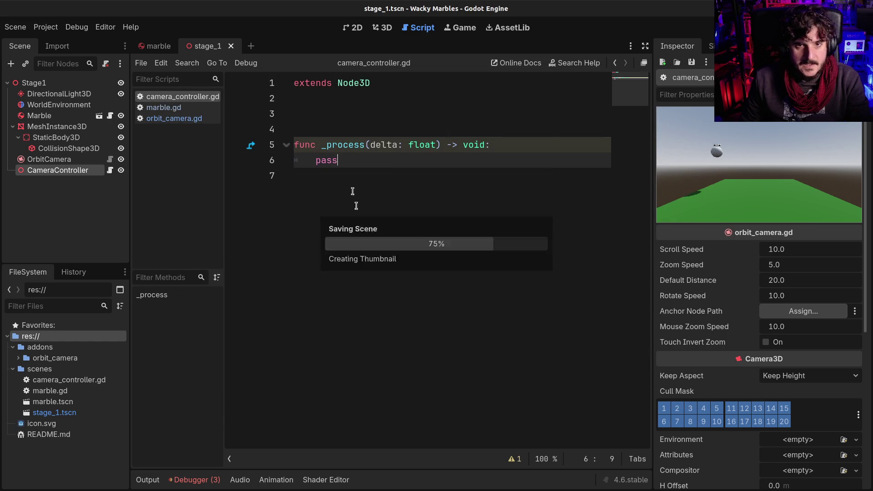
Replace pass in _process with 'if Input.is_action_pressed("game_front"):'.
double_click(329, 161)
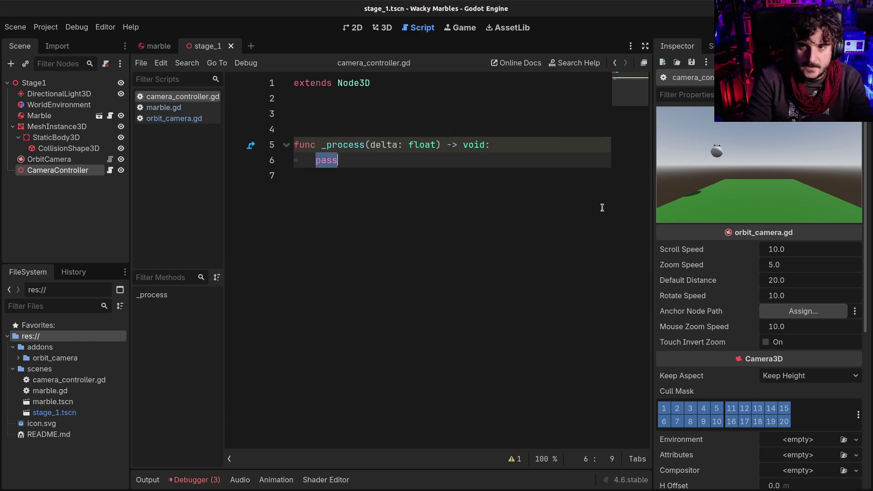
type("if Input.")
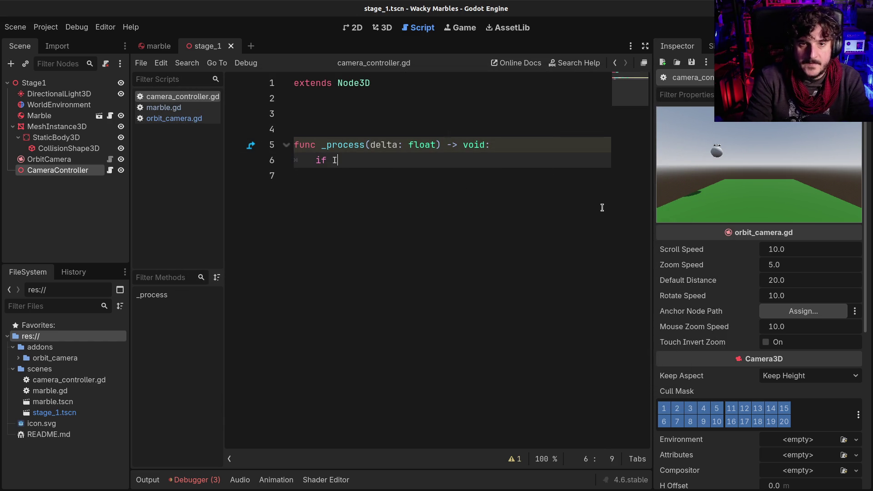
type("play")
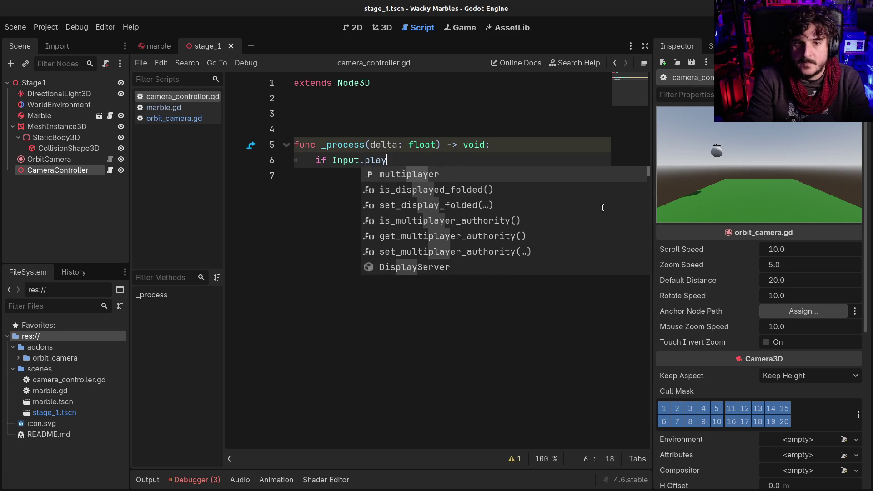
key("BackSpace")
key("BackSpace")
key("BackSpace")
type("is")
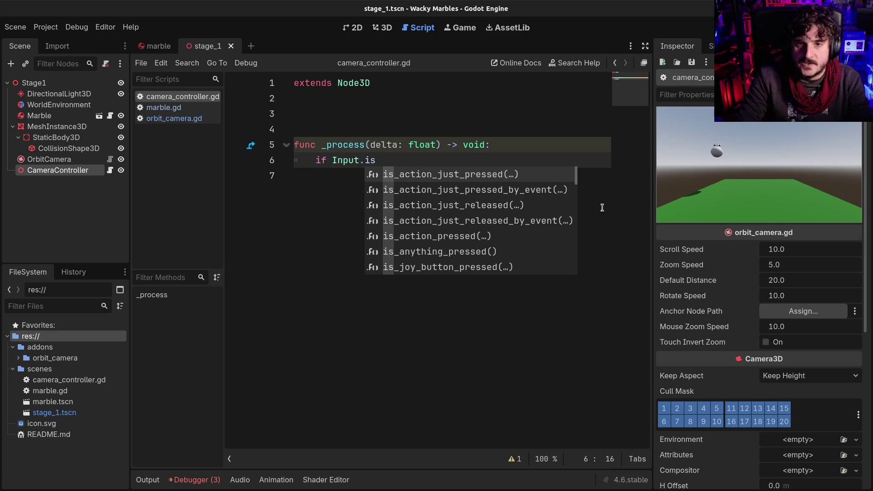
key("Down")
key("Down")
key("Down")
key("Down")
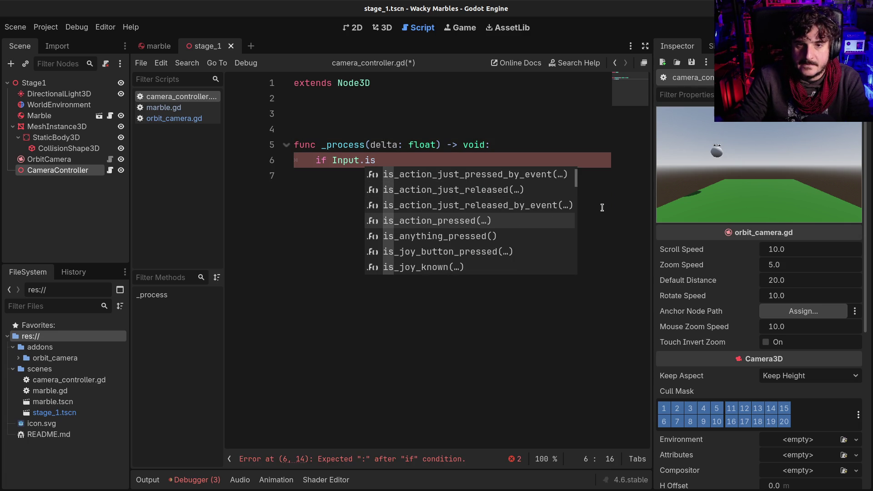
key("Up")
key("Up")
key("Up")
key("Up")
key("Down")
key("Down")
key("Down")
key("Return")
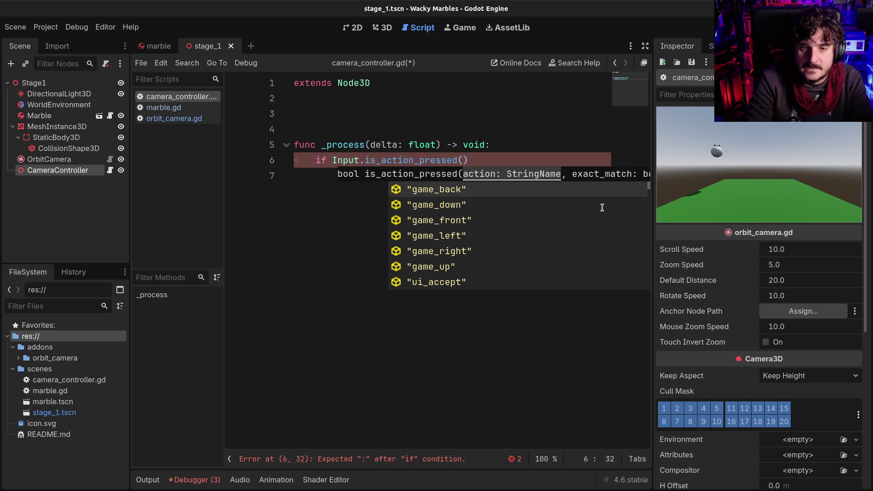
key("Down")
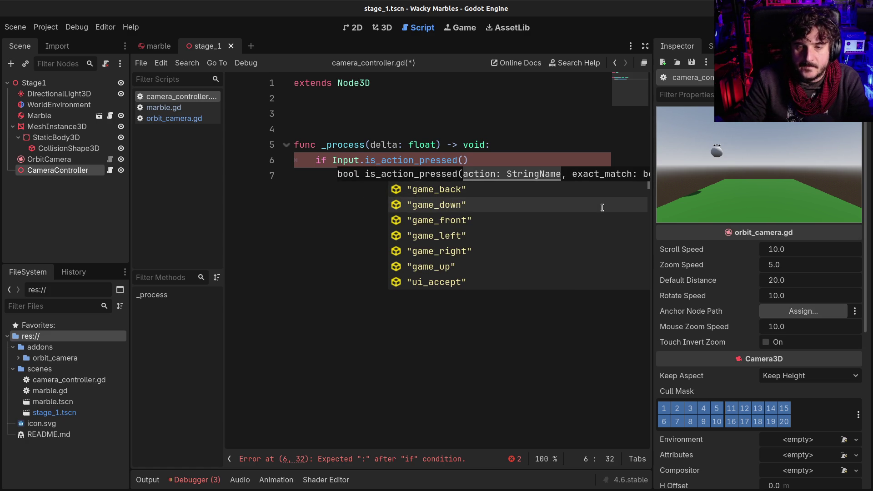
key("Down")
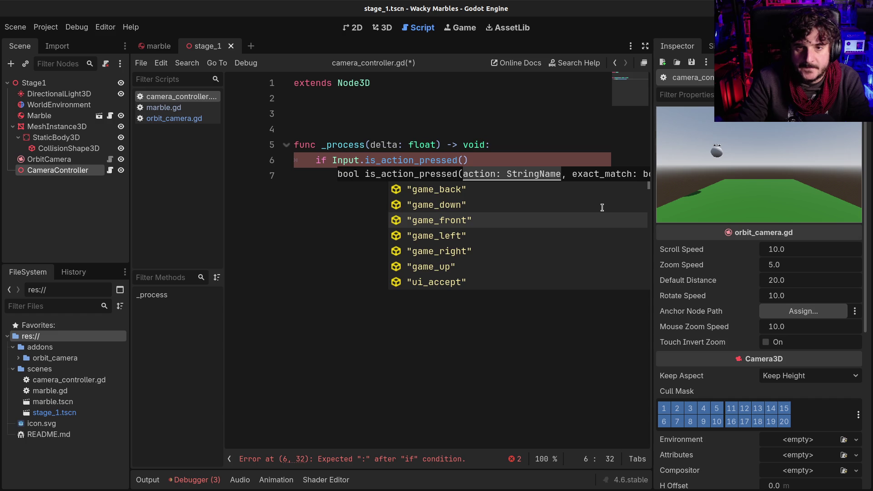
key("Return")
key("End")
type(":")
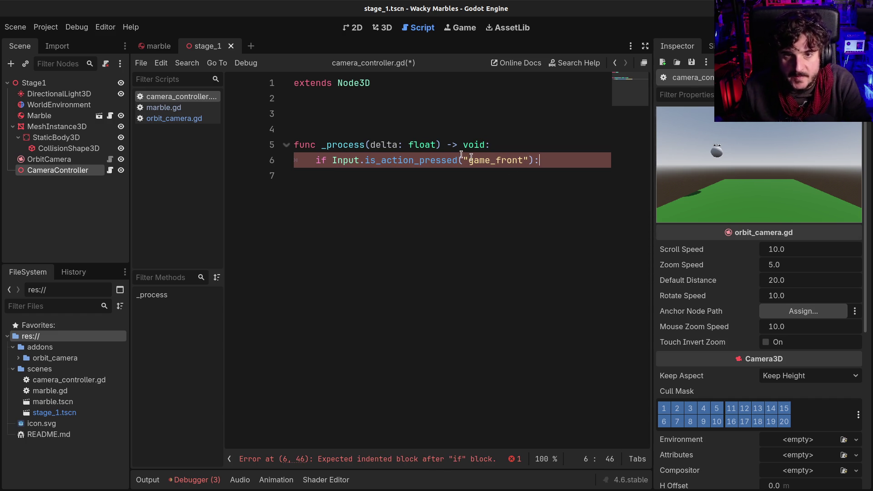
key("Return")
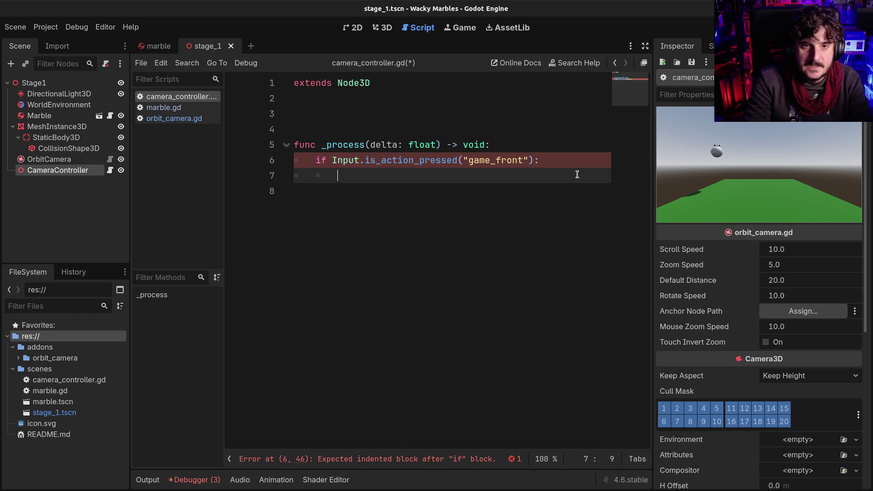
Start the indented line below as 'position.position.z -='.
type("po")
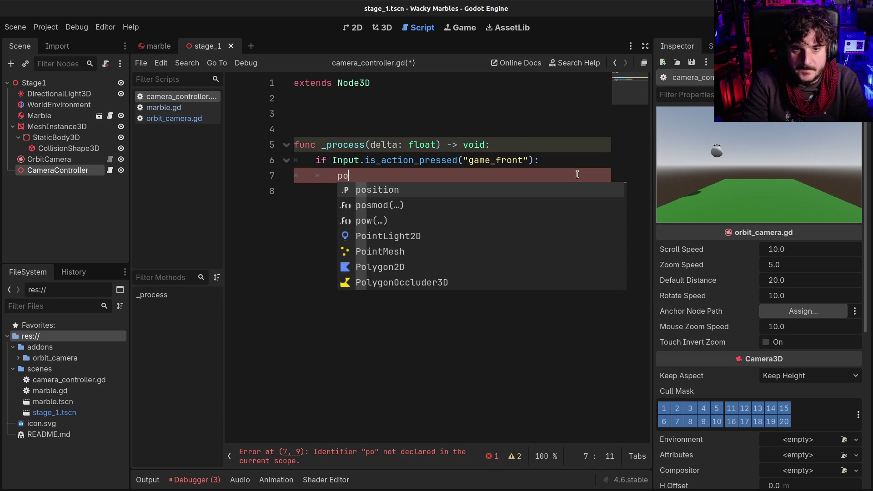
key("Return")
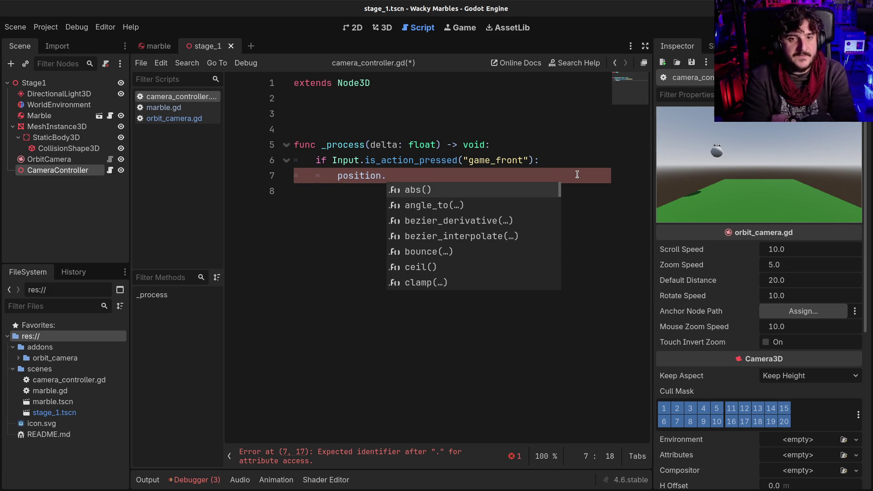
type("position")
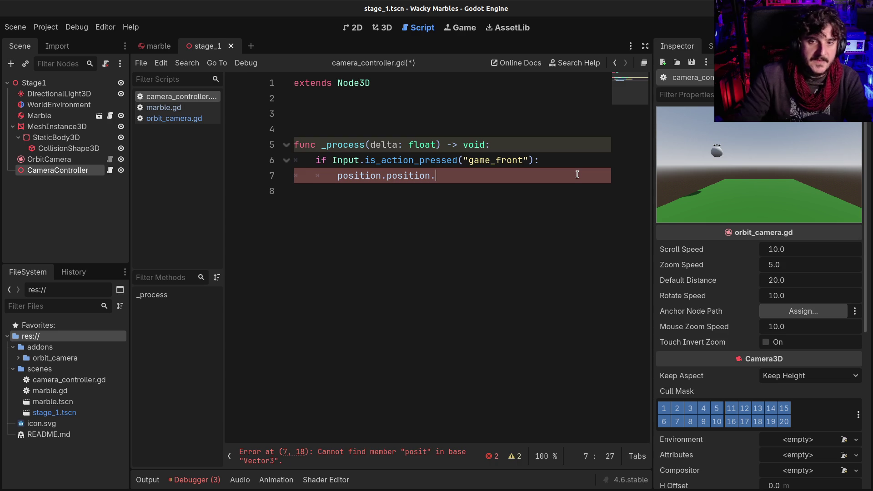
type(".")
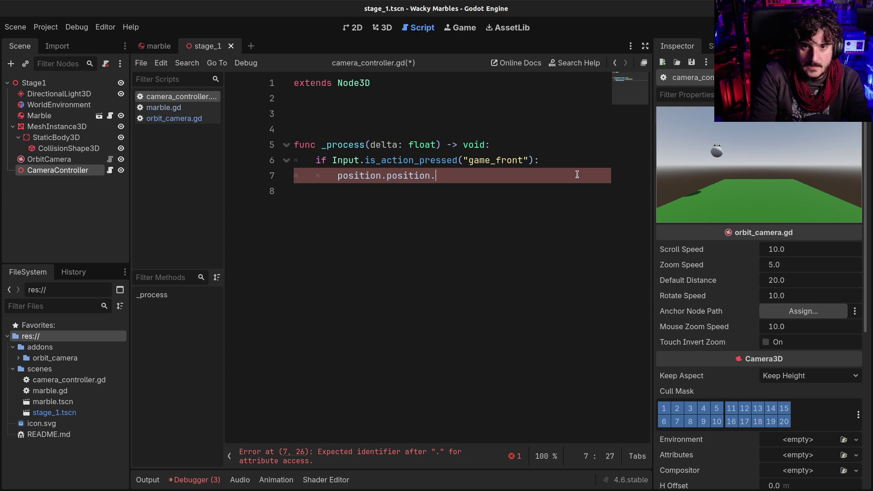
type("z =")
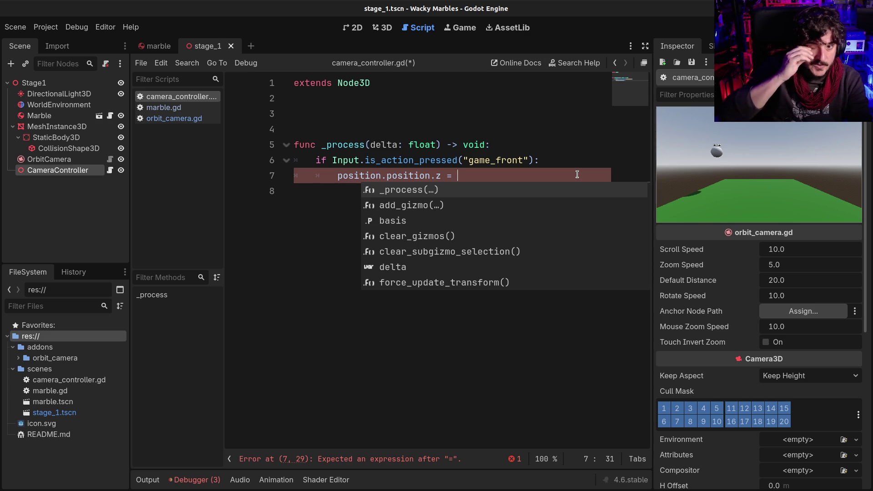
key("Left")
key("Left")
type("-")
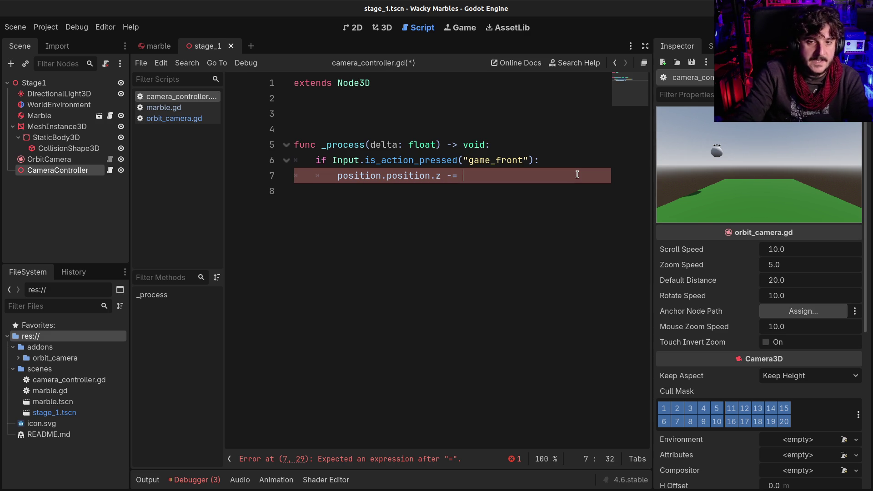
Declare 'var speed:float = 300' at the top of the script.
key("Up")
key("Up")
key("Up")
key("Return")
key("Up")
type("var speed:float = 300")
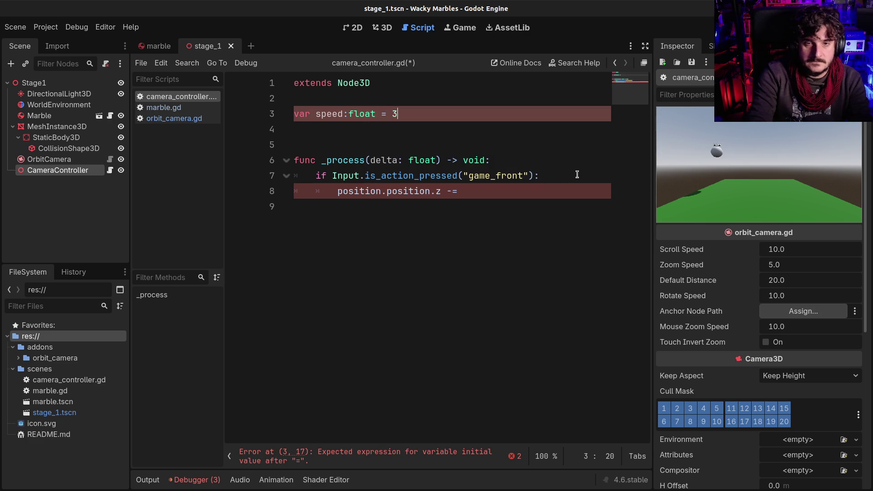
Finish the movement line with 'speed*delta' after the minus-equals.
key("Left")
key("Left")
key("Left")
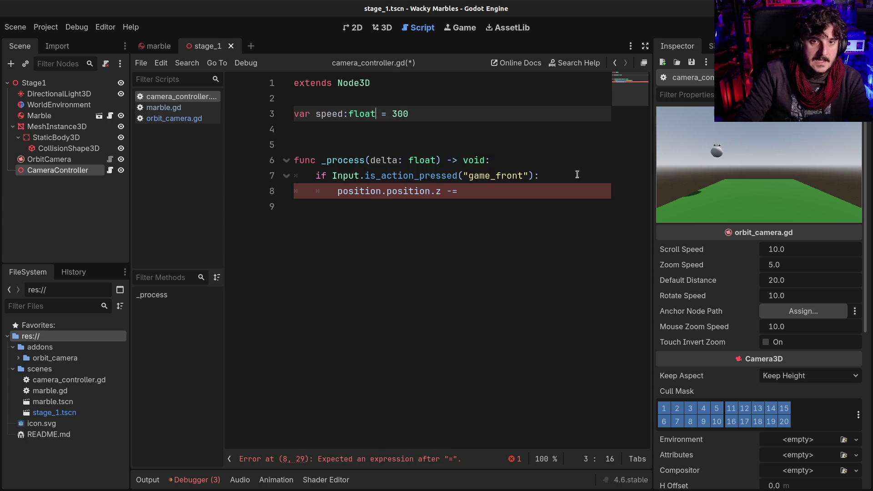
left_click(491, 191)
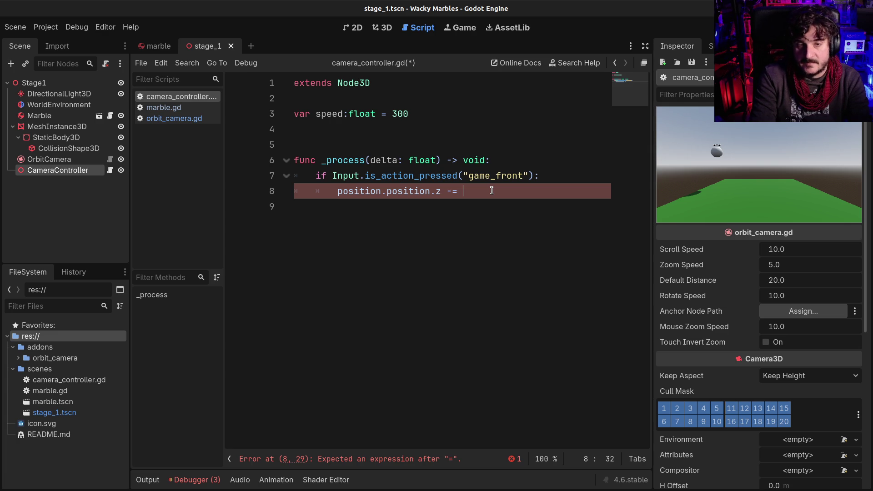
type("speed*")
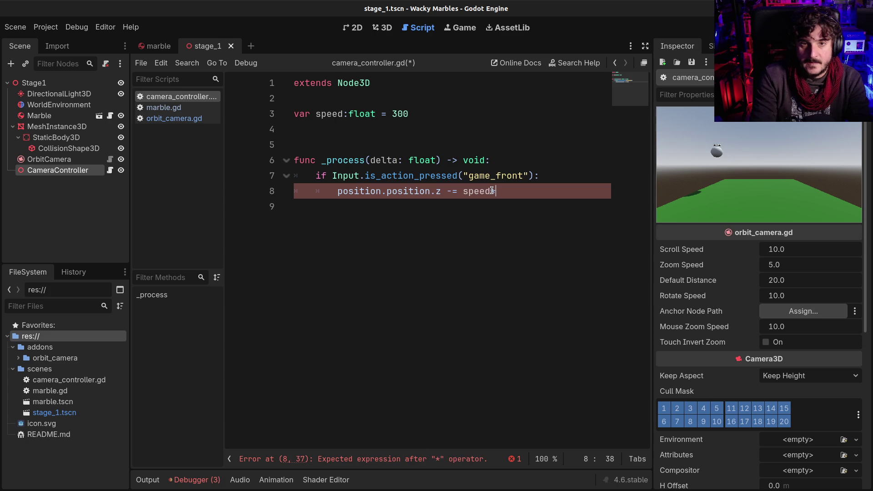
type("delta")
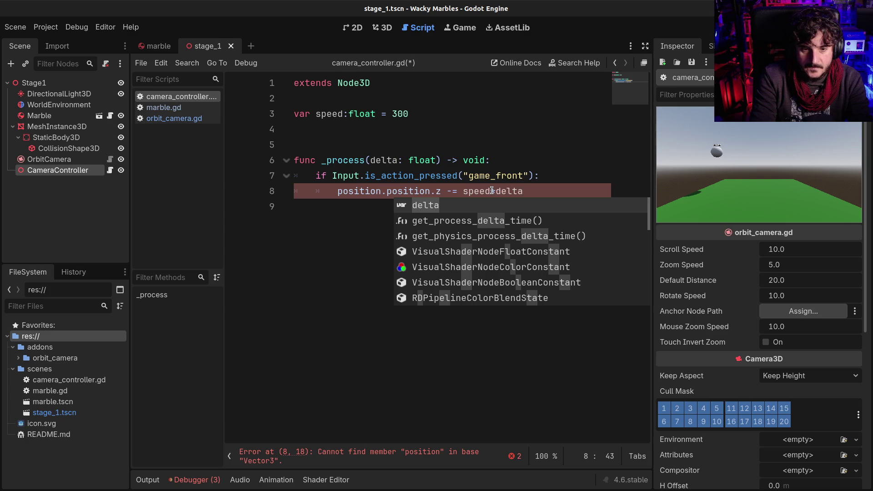
key("Escape")
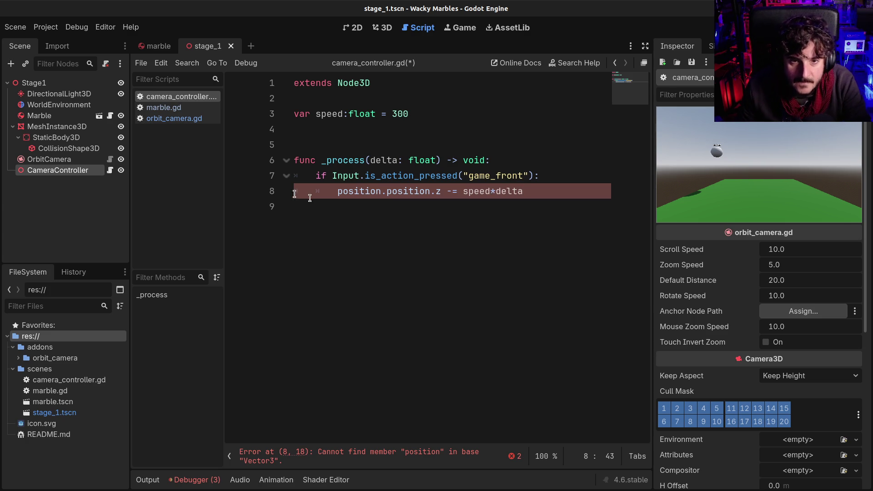
Remove the duplicated 'position.' so it reads 'position.z -= speed*delta', then run the project.
double_click(399, 192)
key("Delete")
key("Delete")
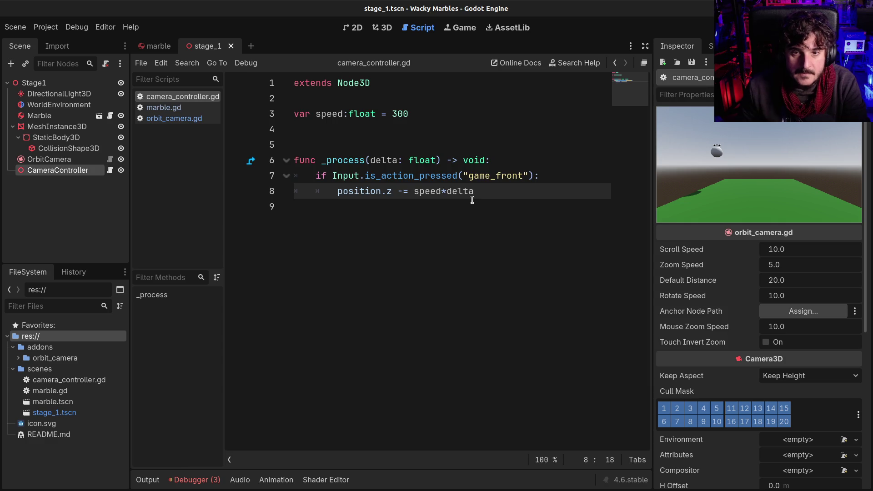
key("F5")
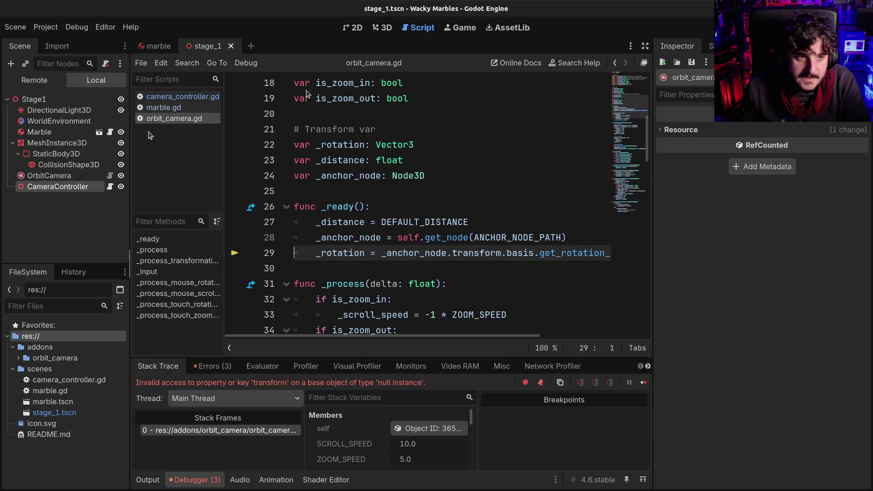
Stop the game, raise CameraController and shift it along Z beside the platform, then save.
key("F8")
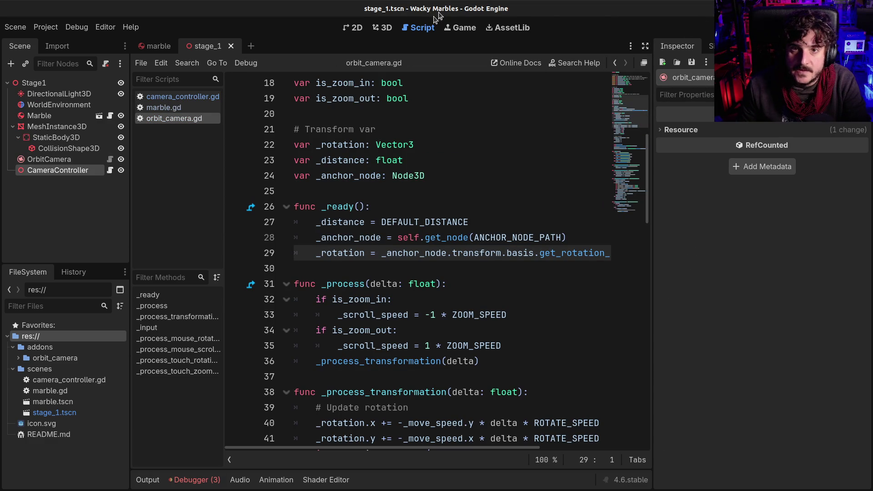
left_click(384, 27)
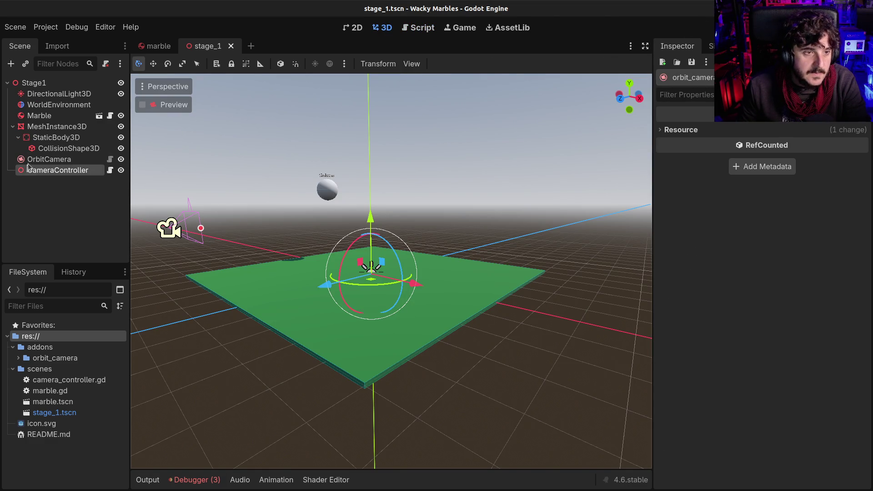
left_click(32, 160)
left_click(34, 170)
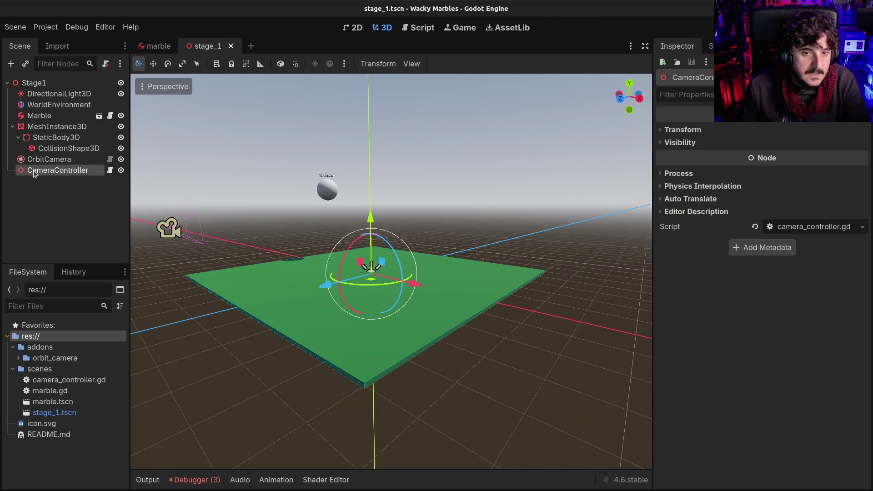
mouse_move(331, 286)
left_mouse_down()
mouse_move(334, 252)
mouse_move(312, 250)
mouse_move(187, 268)
left_mouse_up()
mouse_move(244, 206)
left_mouse_down()
mouse_move(230, 162)
mouse_move(209, 198)
left_mouse_up()
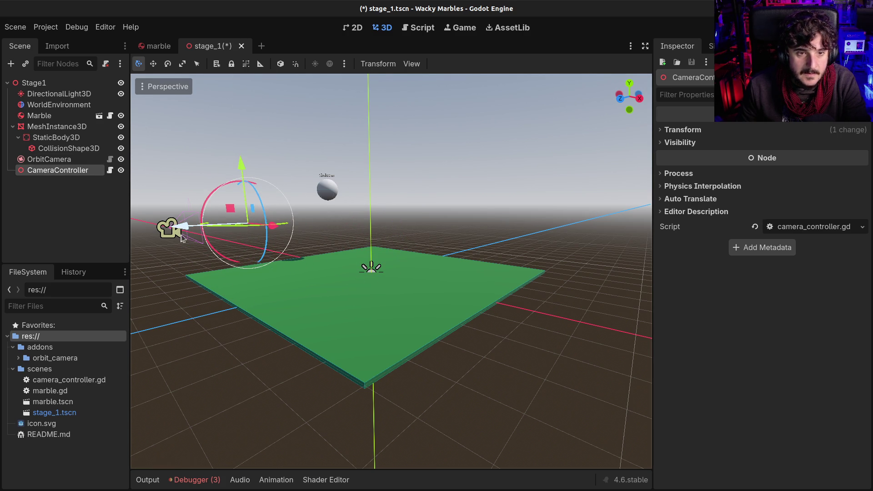
mouse_move(183, 225)
left_mouse_down()
mouse_move(117, 241)
mouse_move(236, 266)
mouse_move(295, 260)
mouse_move(271, 263)
mouse_move(281, 273)
mouse_move(295, 260)
mouse_move(346, 269)
left_mouse_up()
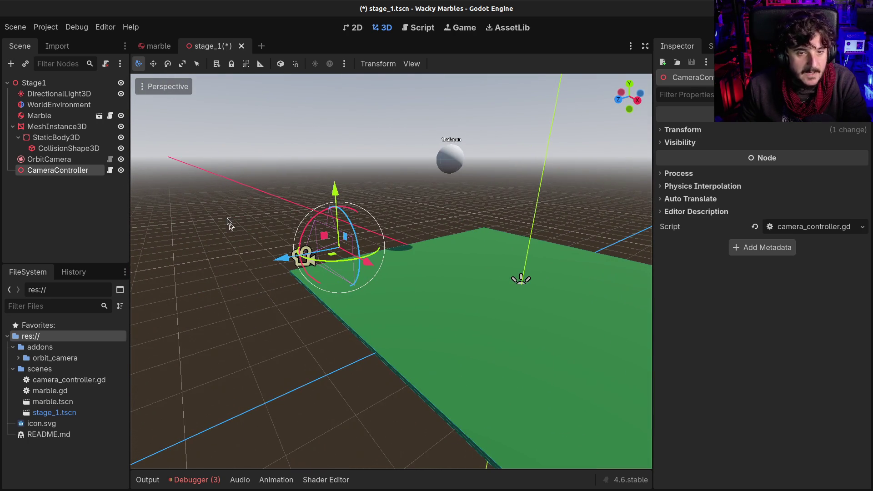
key("ctrl+s")
Set OrbitCamera's Anchor Node Path to CameraController and run the game.
left_click(55, 159)
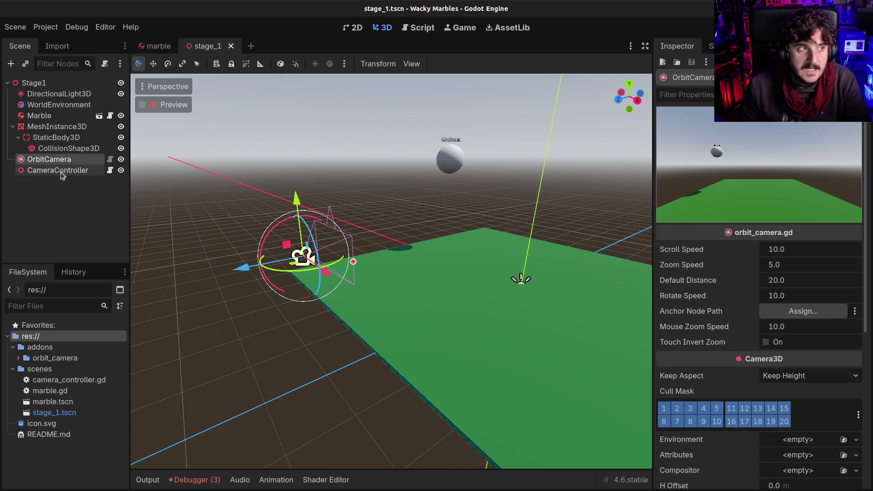
mouse_move(57, 170)
left_mouse_down()
mouse_move(832, 307)
mouse_move(803, 311)
left_mouse_up()
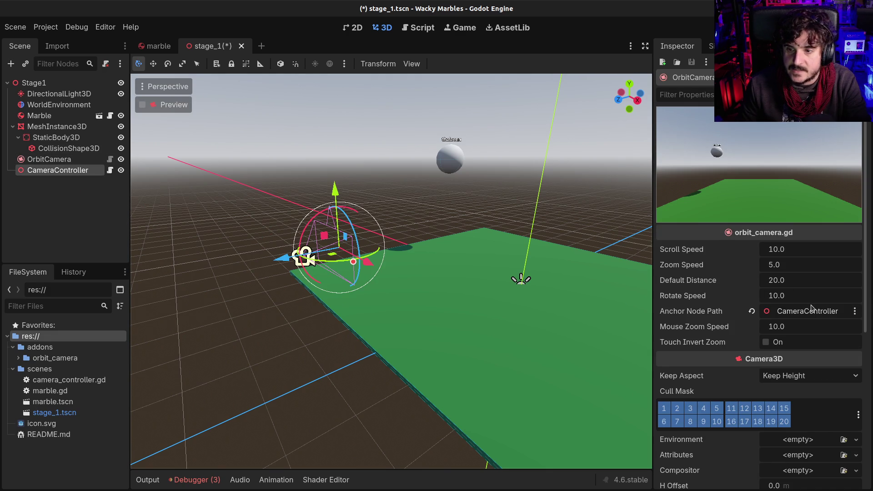
key("F5")
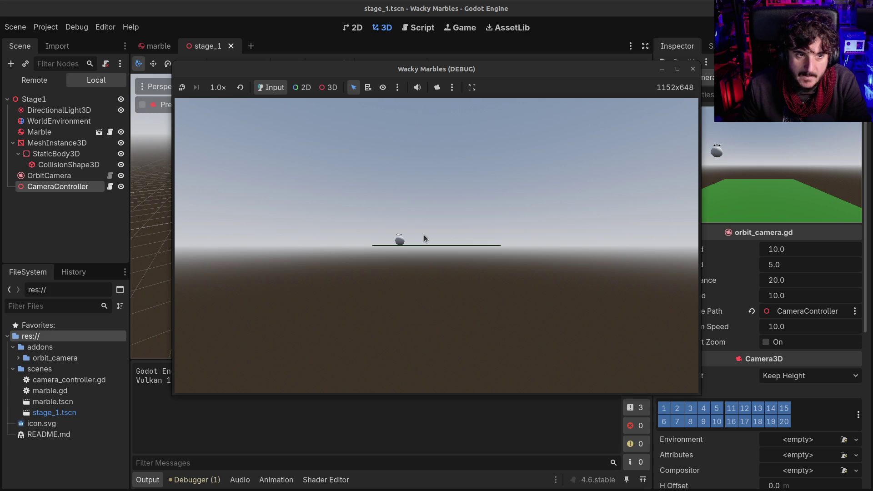
Close the Wacky Marbles debug window after watching the test run.
left_click(695, 69)
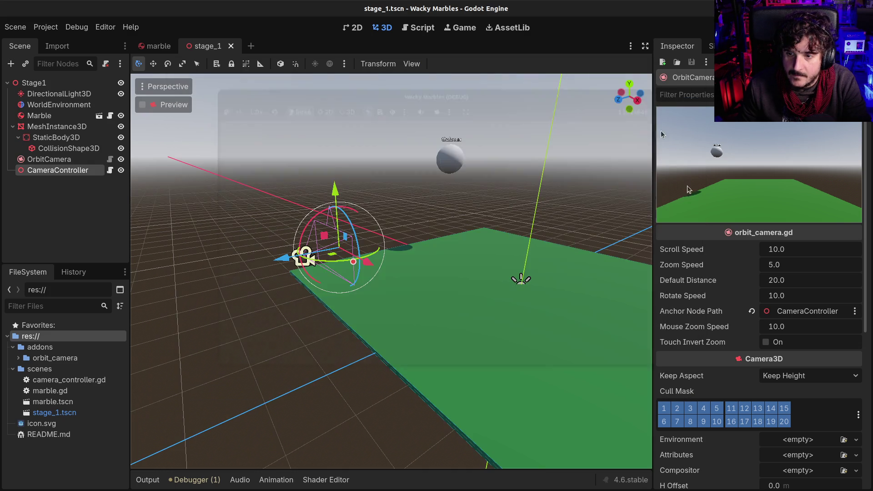
Add a MeshInstance3D child node under CameraController.
left_click(46, 171)
key("ctrl+a")
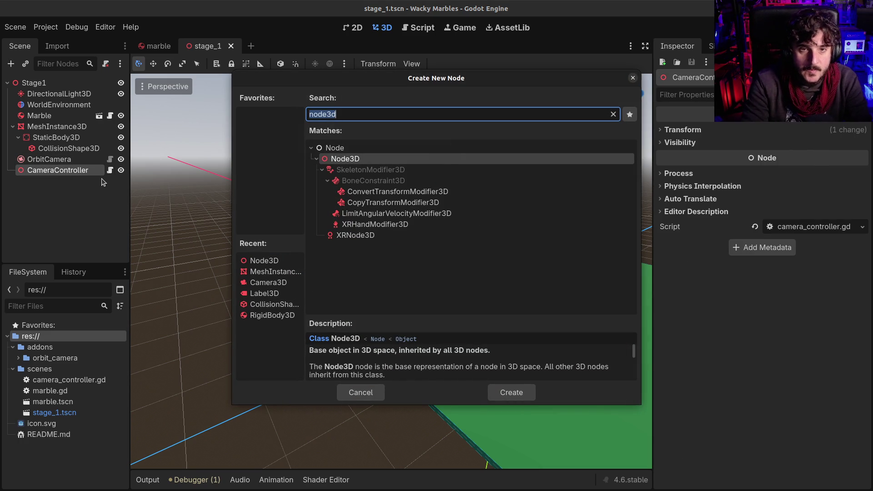
type("n")
key("BackSpace")
type("meh")
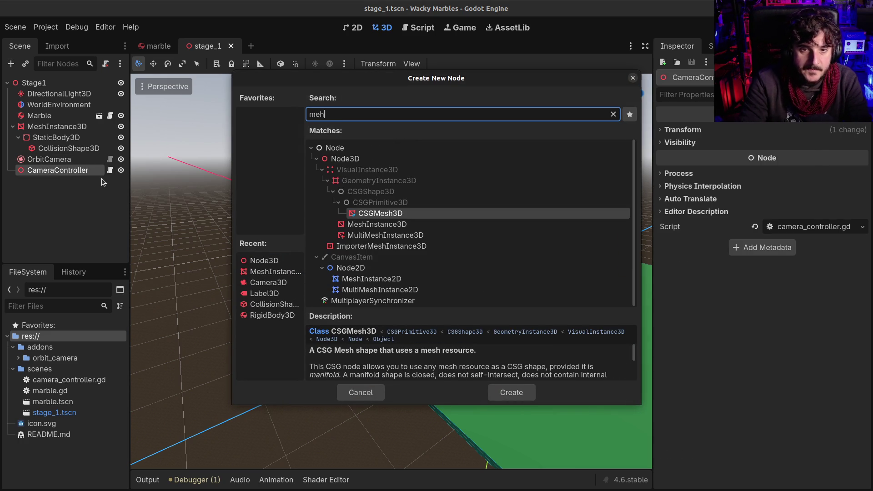
key("BackSpace")
type("sh")
key("Return")
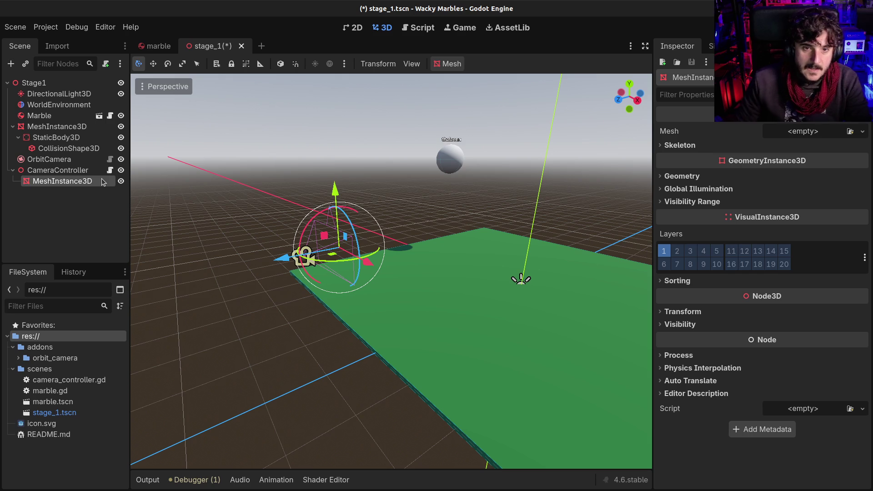
Give it a SphereMesh with radius 0.05 m and height 0.1 m, and save the scene.
left_click(862, 131)
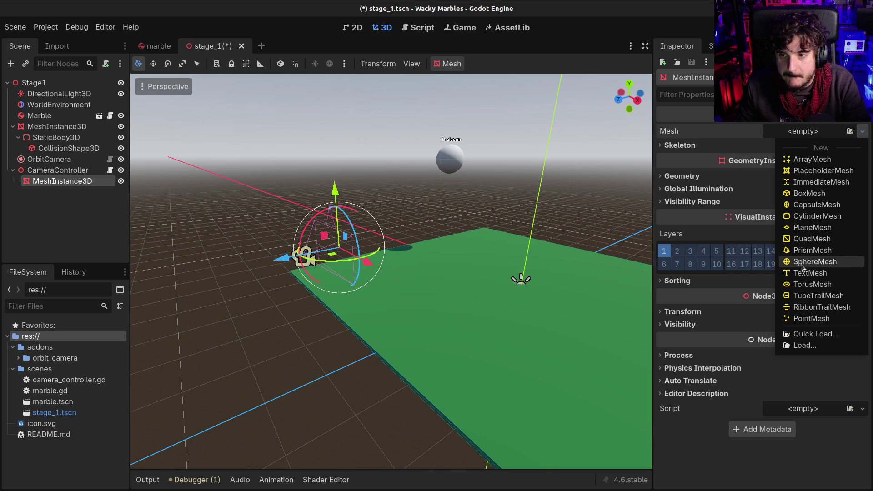
left_click(814, 262)
left_click(811, 138)
left_click(791, 234)
left_click(789, 237)
key("BackSpace")
type("05")
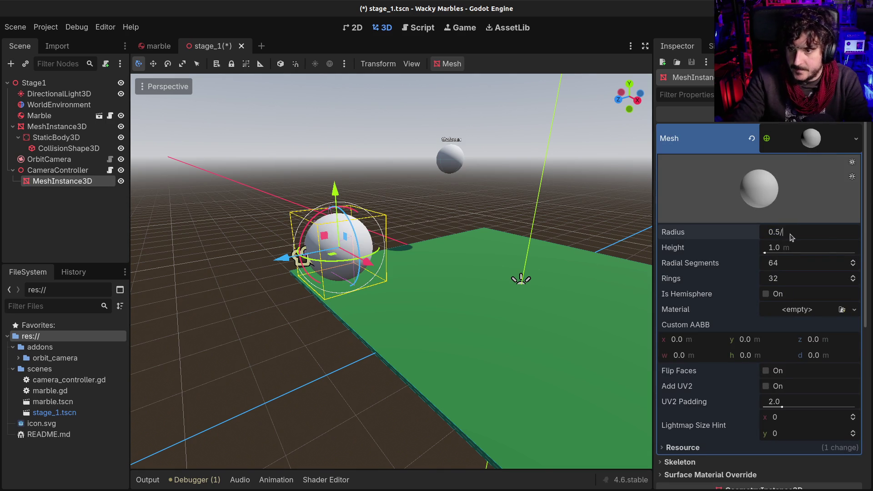
key("Return")
key("Tab")
type("0.1")
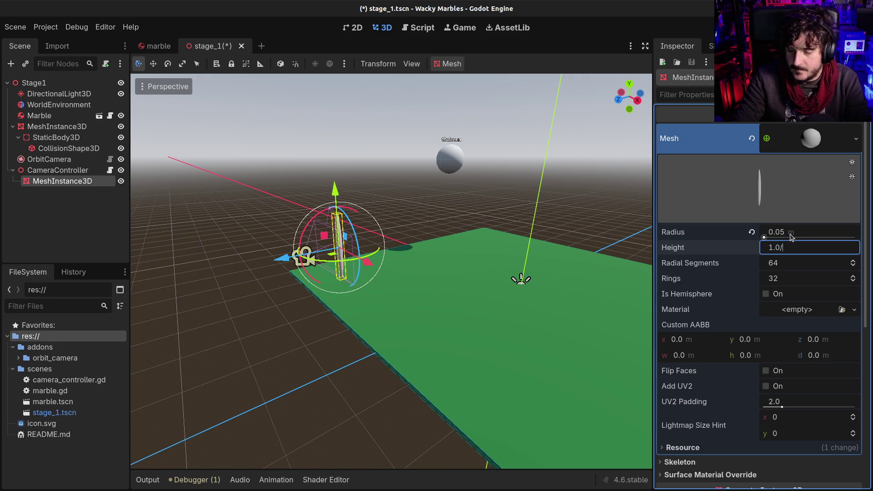
key("Return")
key("ctrl+s")
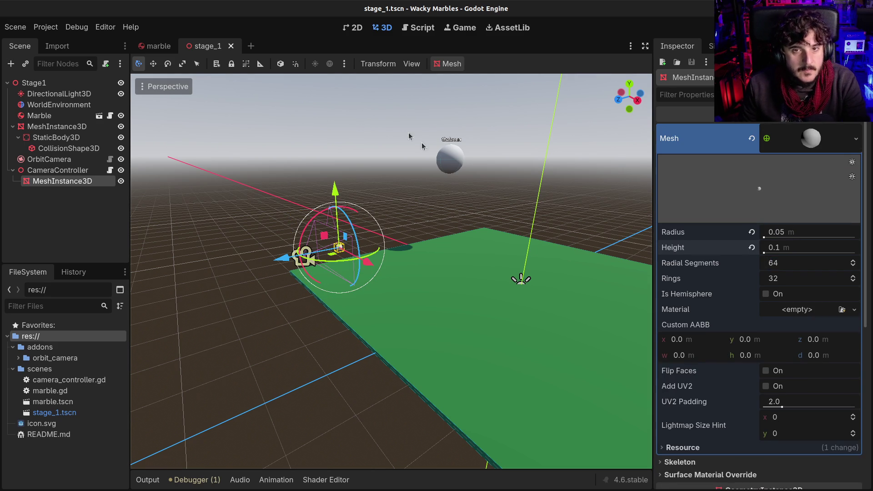
left_click(54, 170)
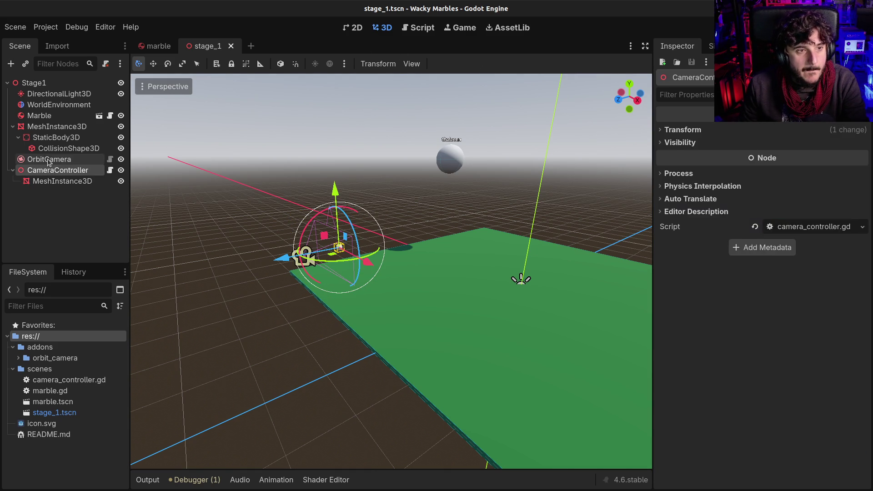
Give the sphere a new StandardMaterial3D with a deep red albedo colour.
left_click(49, 159)
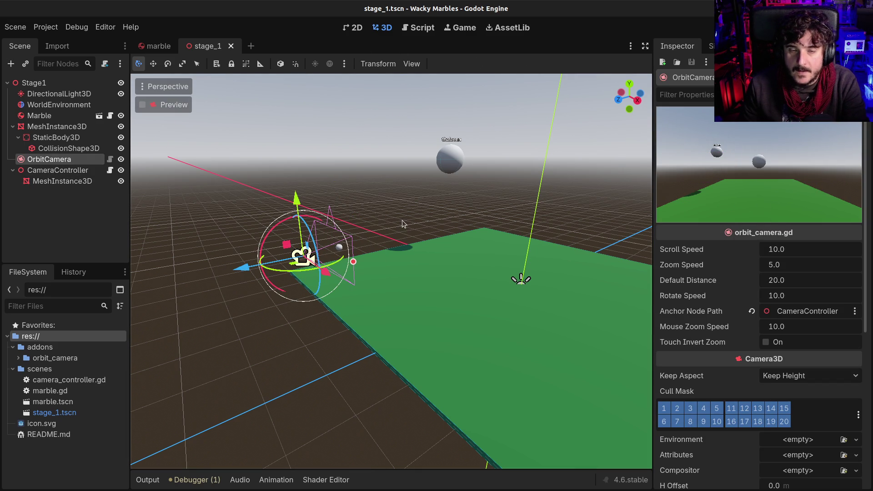
left_click(53, 181)
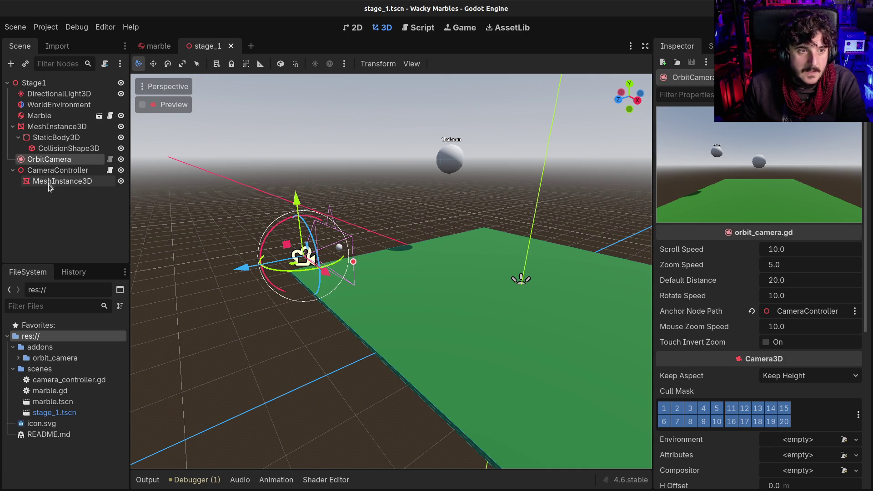
left_click(791, 311)
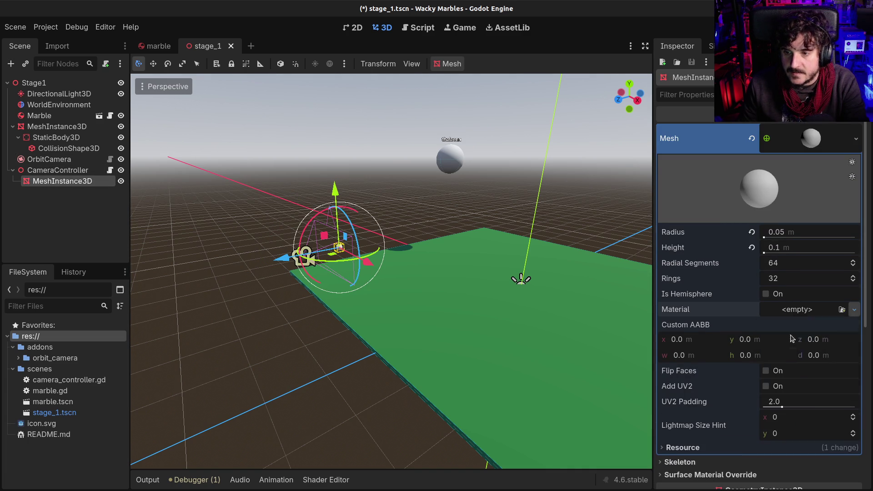
left_click(800, 338)
left_click(682, 447)
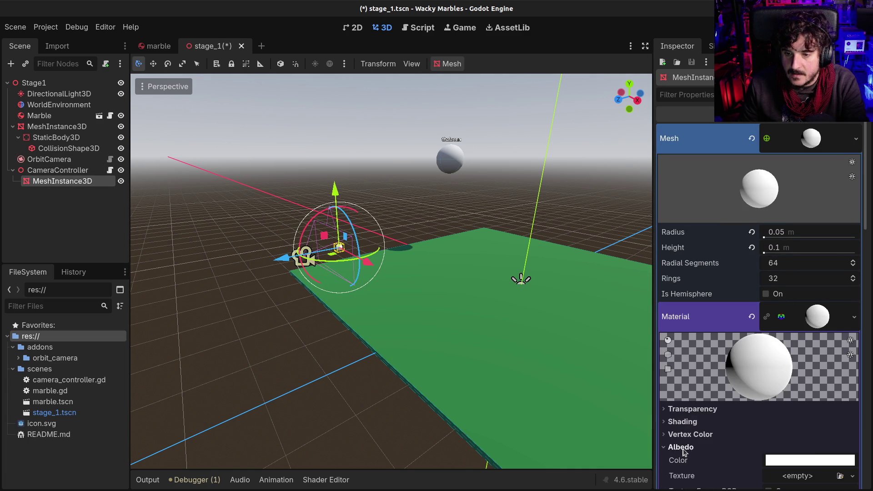
left_click(822, 460)
left_click_drag(802, 323, 765, 322)
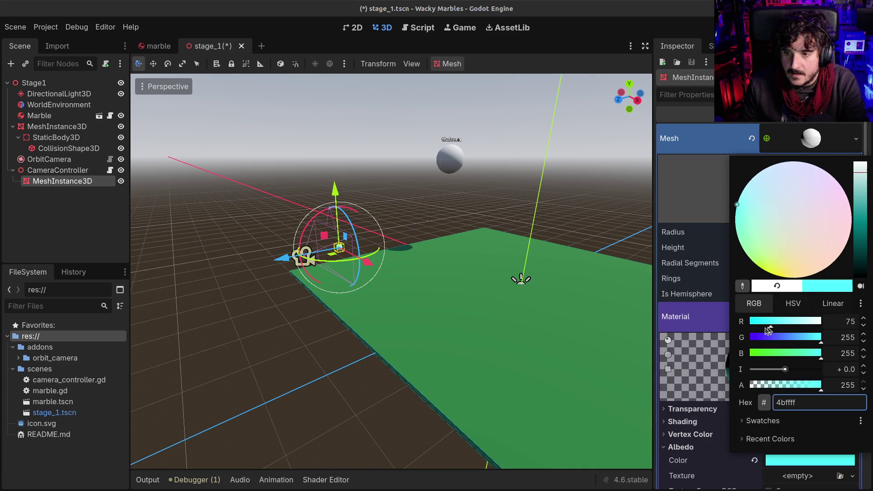
left_click(762, 353)
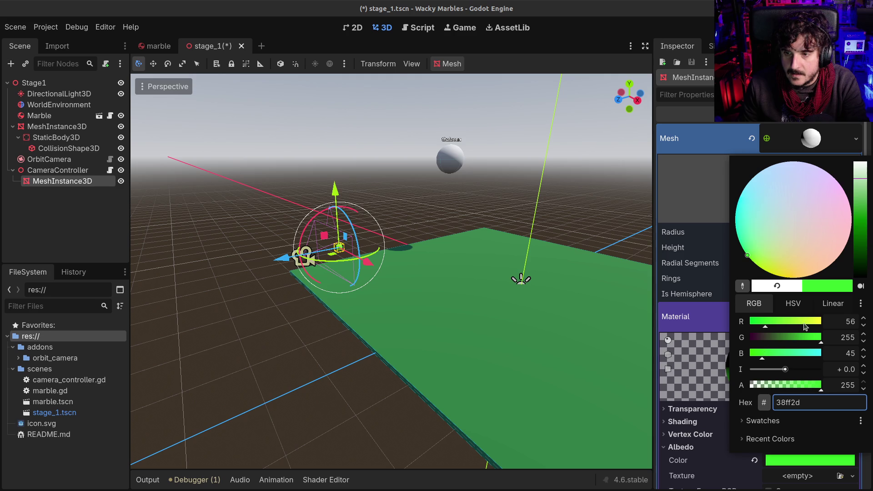
left_click(804, 323)
left_click(757, 338)
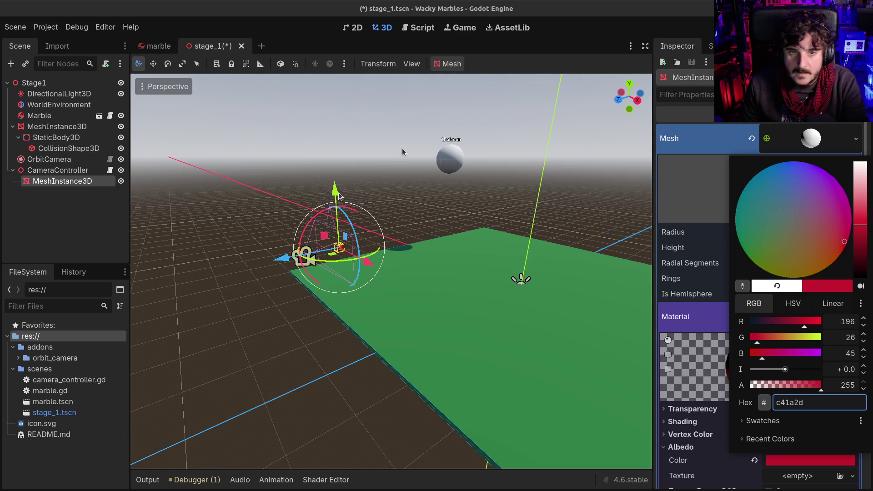
left_click(70, 236)
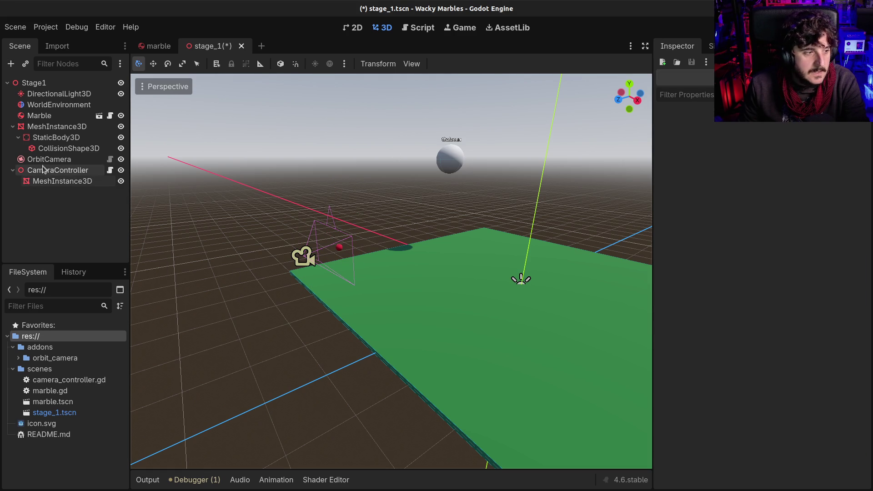
Review the sphere, OrbitCamera and CameraController nodes, then save and run the game.
left_click(53, 182)
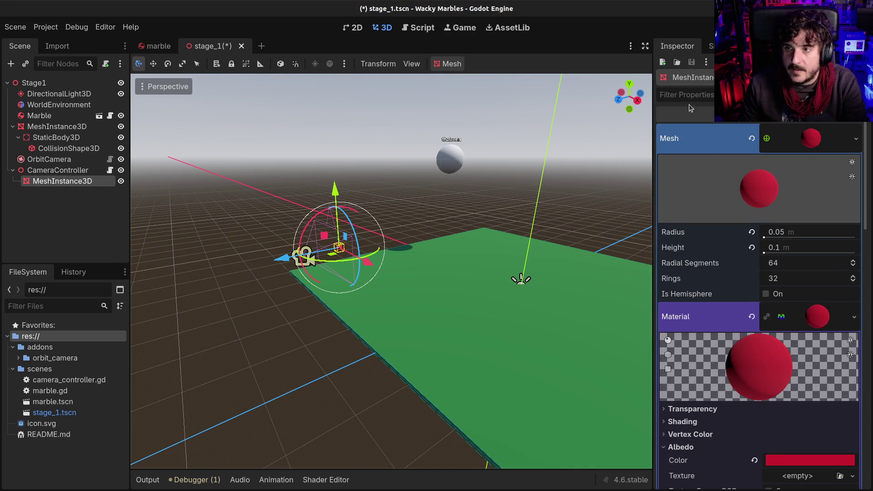
left_click(46, 159)
left_click(46, 170)
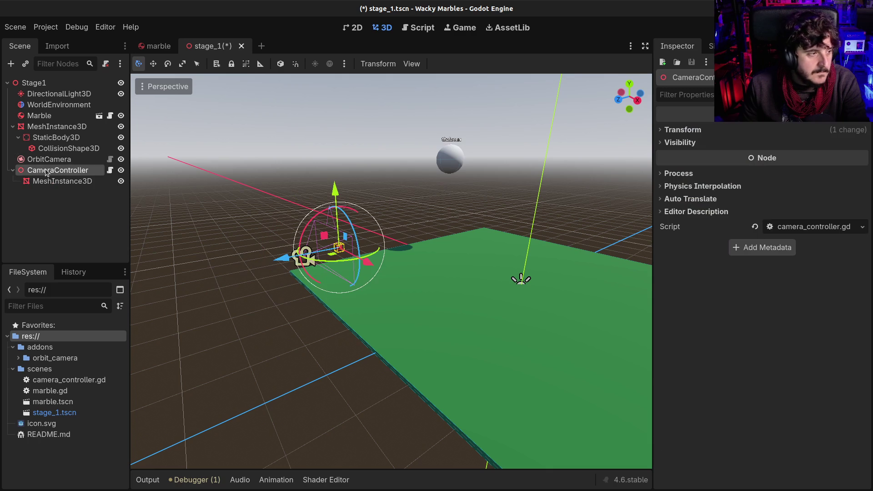
left_click(49, 159)
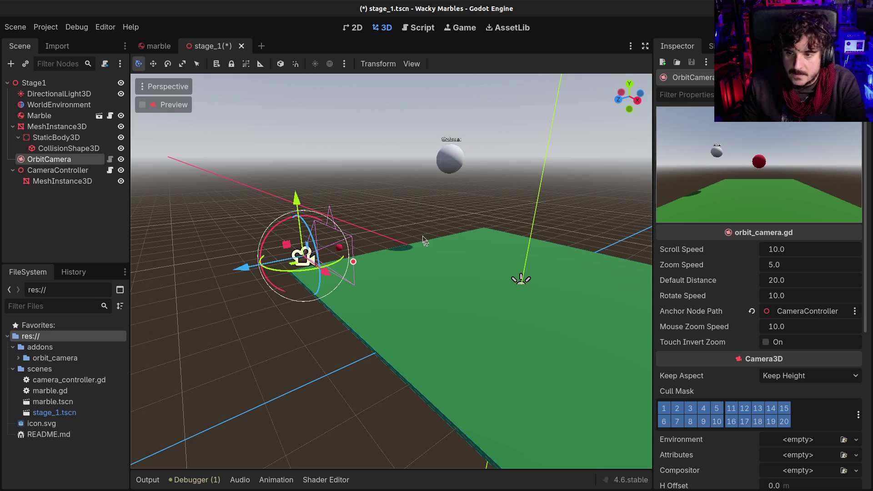
key("F5")
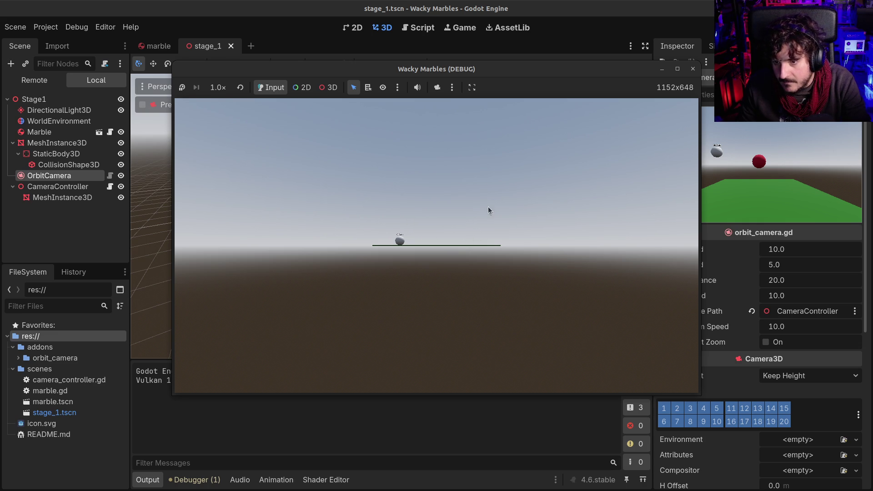
Close the debug window and reselect CameraController and OrbitCamera in the Scene dock.
left_click(692, 69)
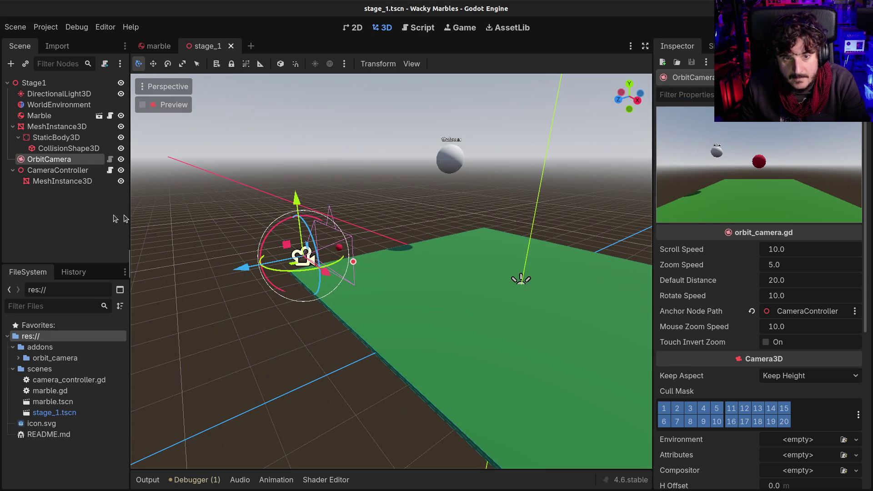
left_click(55, 170)
left_click(49, 162)
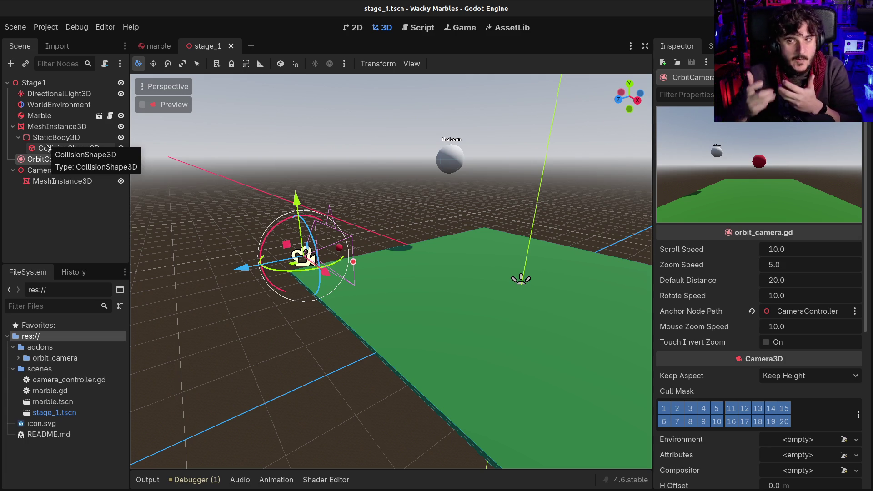
left_click(49, 170)
left_click(48, 160)
left_click(48, 169)
left_click(48, 160)
left_click(48, 169)
left_click(49, 160)
left_click(45, 84)
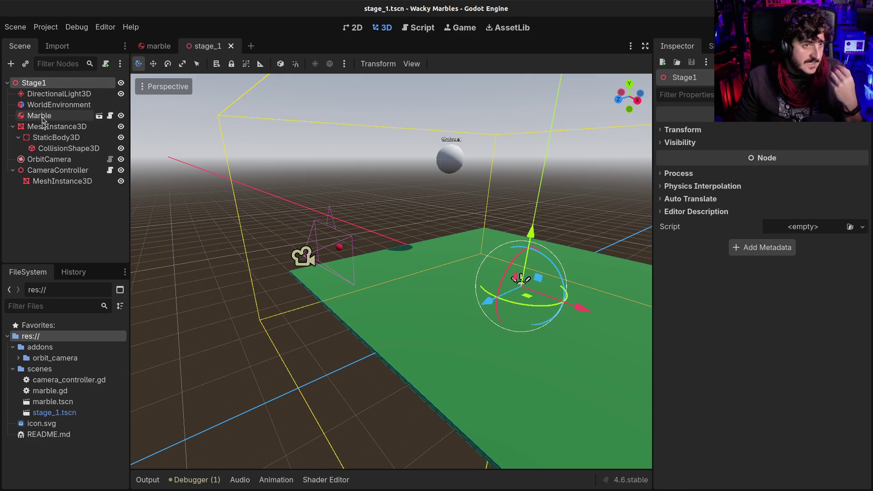
left_click(45, 169)
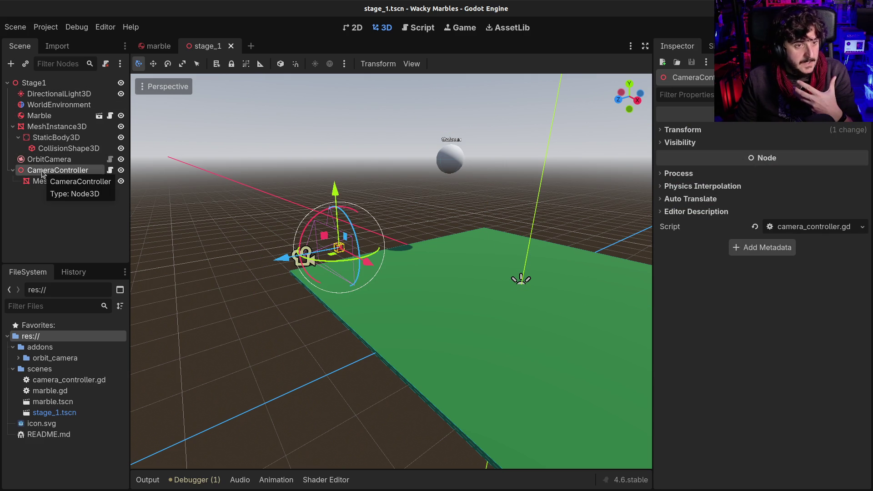
right_click(42, 174)
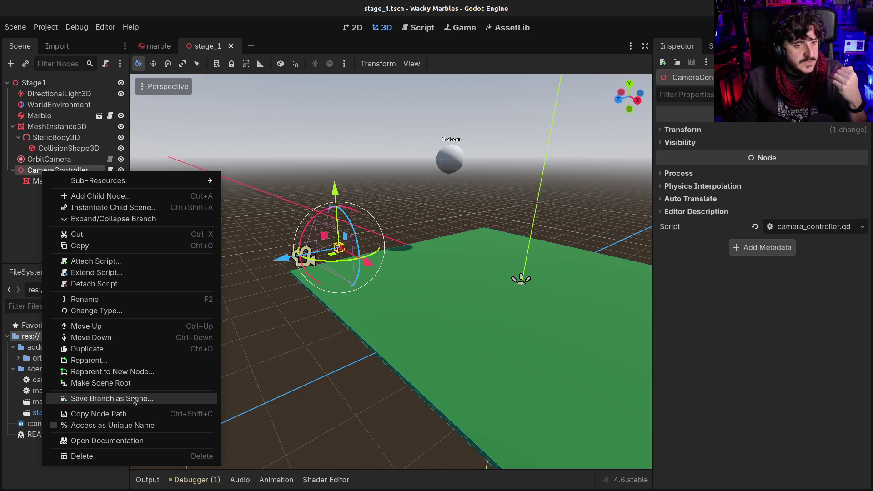
left_click(20, 248)
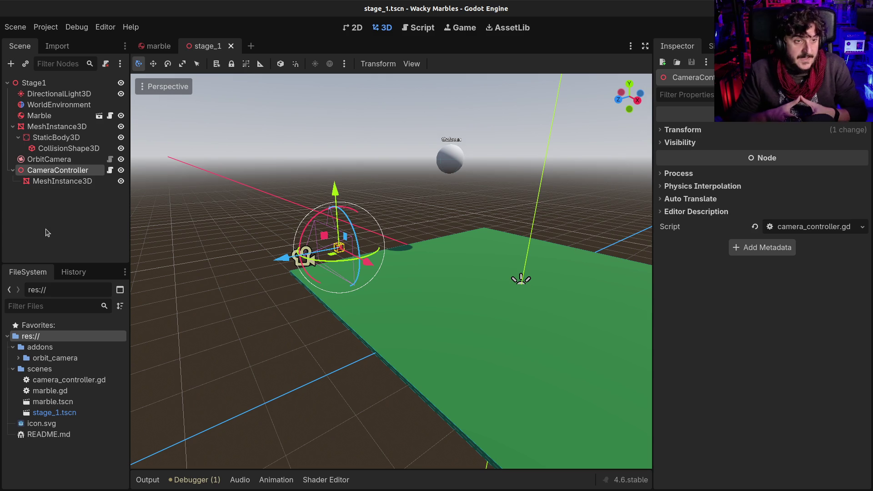
left_click(53, 160)
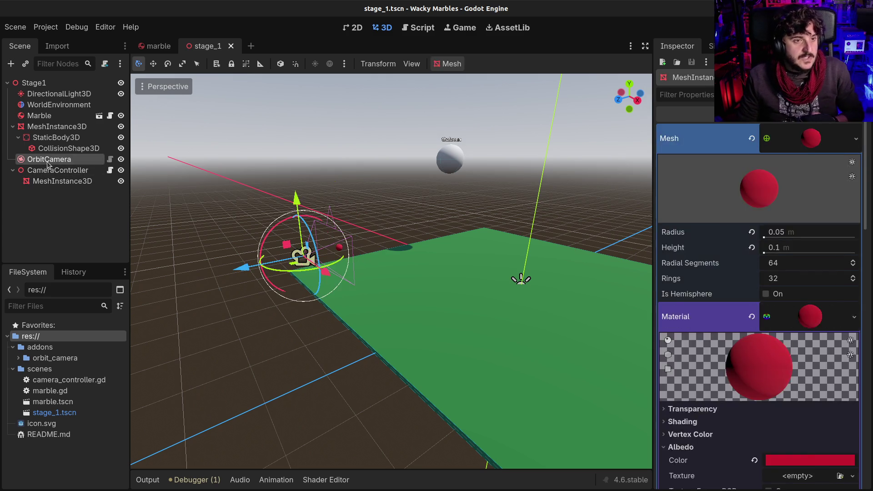
left_click(53, 159)
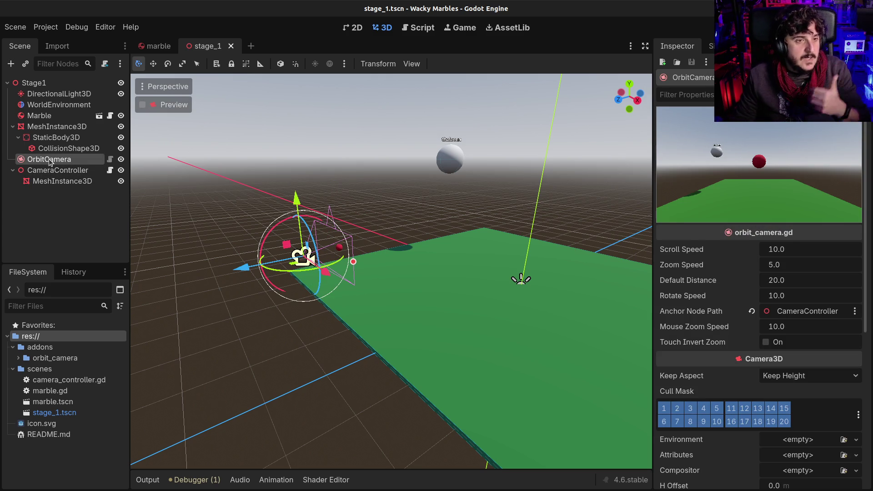
left_click(57, 170)
left_click(52, 159)
left_click(62, 173)
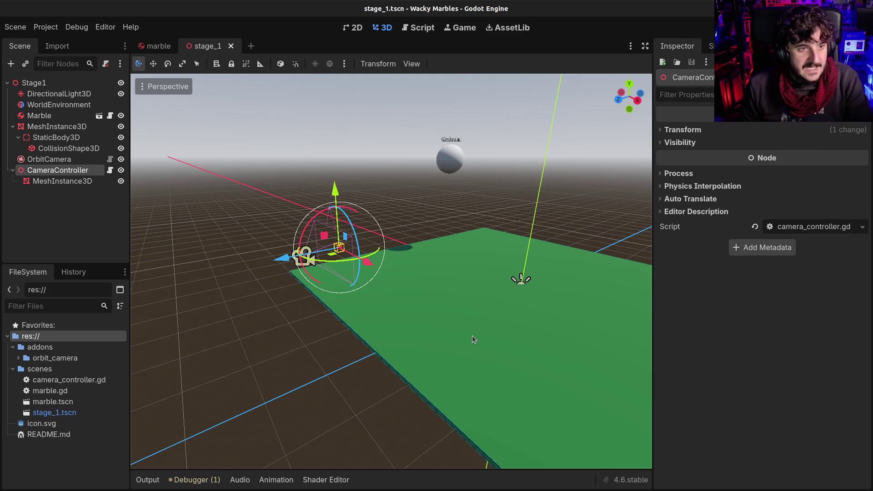
Select OrbitCamera and open its orbit_camera.gd script.
left_click(55, 160)
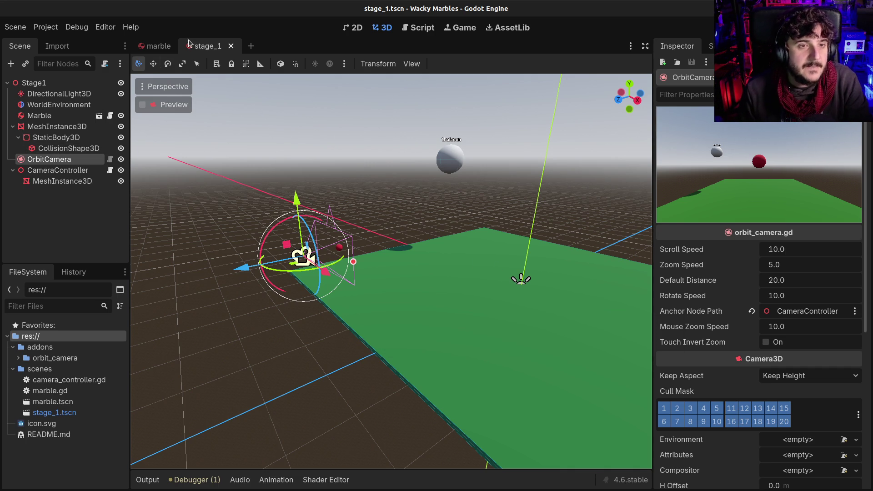
left_click(421, 27)
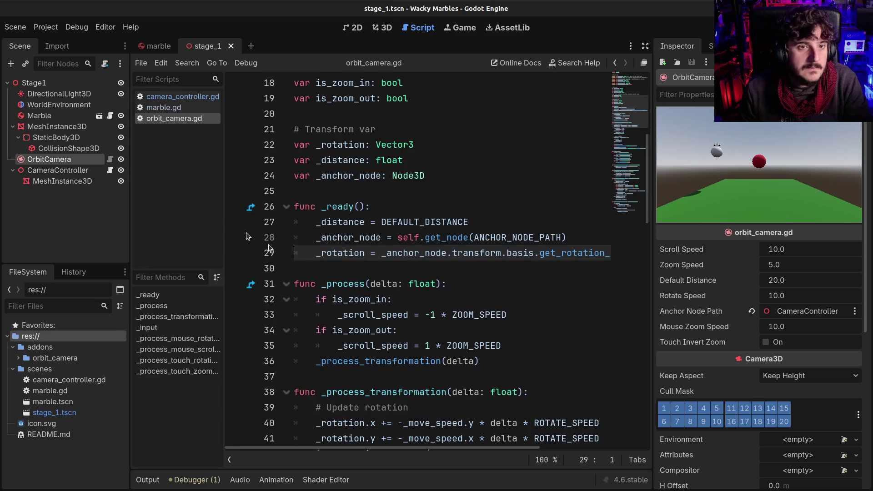
In camera_controller.gd, duplicate the game_front movement block below itself as an elif branch.
left_click(153, 110)
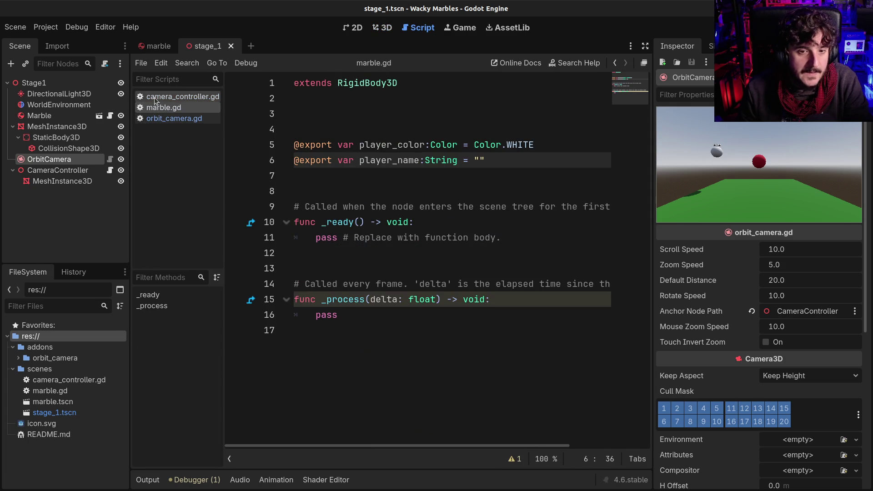
left_click(155, 97)
left_click(160, 103)
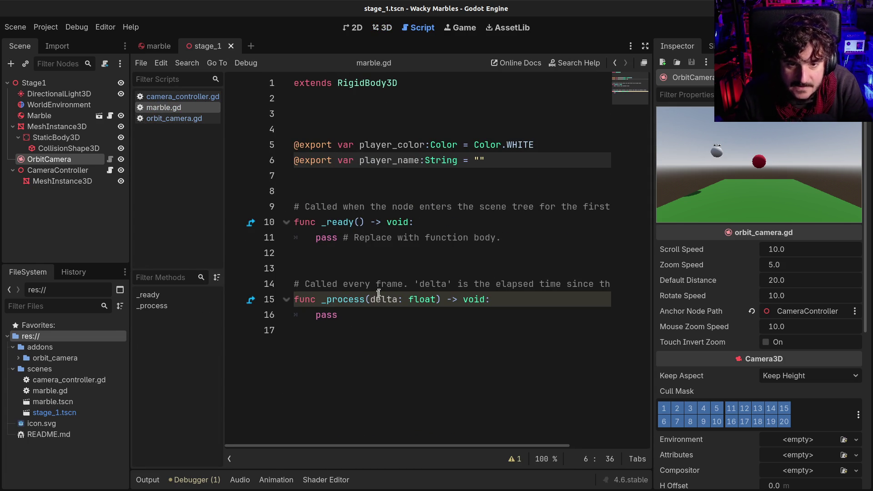
left_click(186, 97)
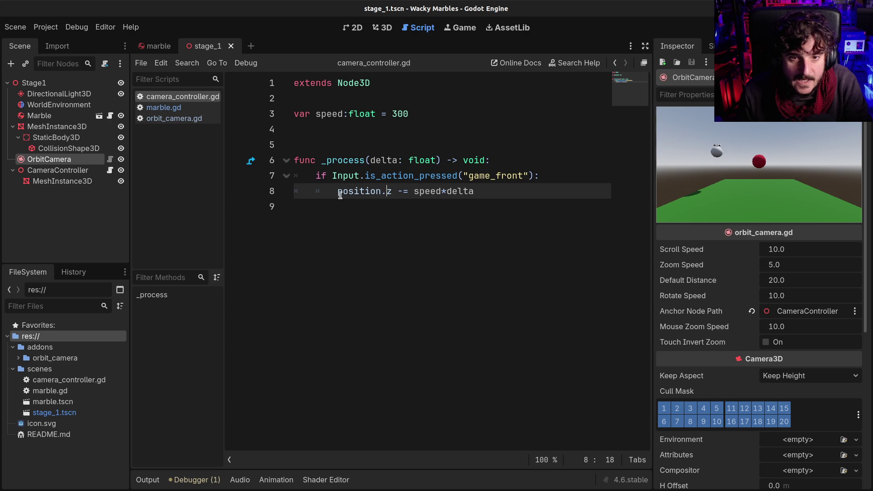
key("shift+Up")
key("shift+Home")
key("ctrl+c")
key("Right")
key("Return")
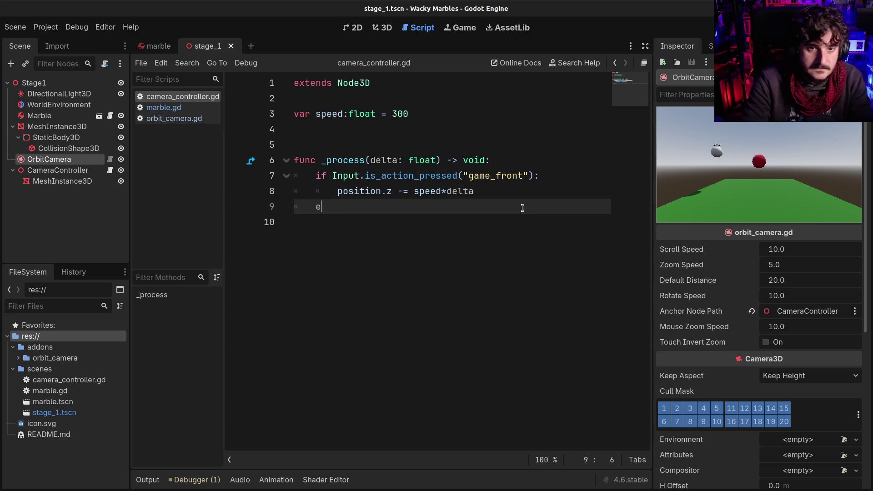
key("ctrl+v")
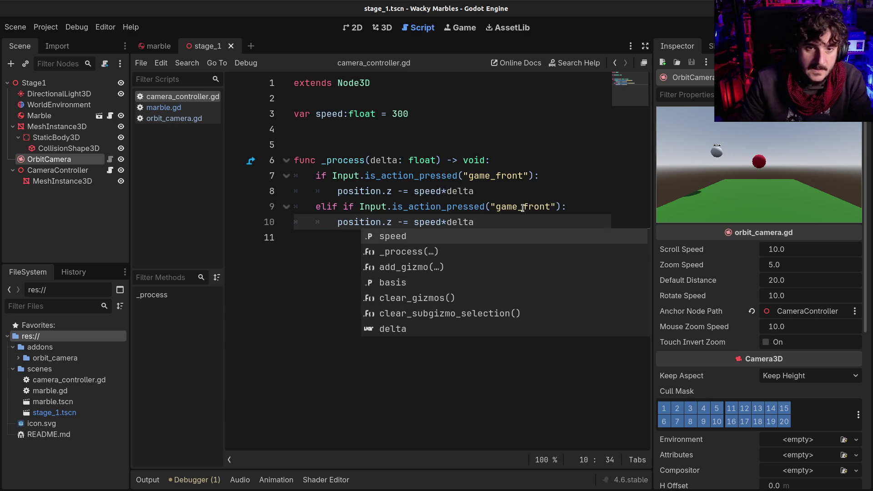
key("Up")
key("Escape")
key("Up")
key("Home")
key("Delete")
key("Delete")
key("Delete")
Change the copied branch to check game_left and move along position.x.
left_click_drag(506, 206, 535, 207)
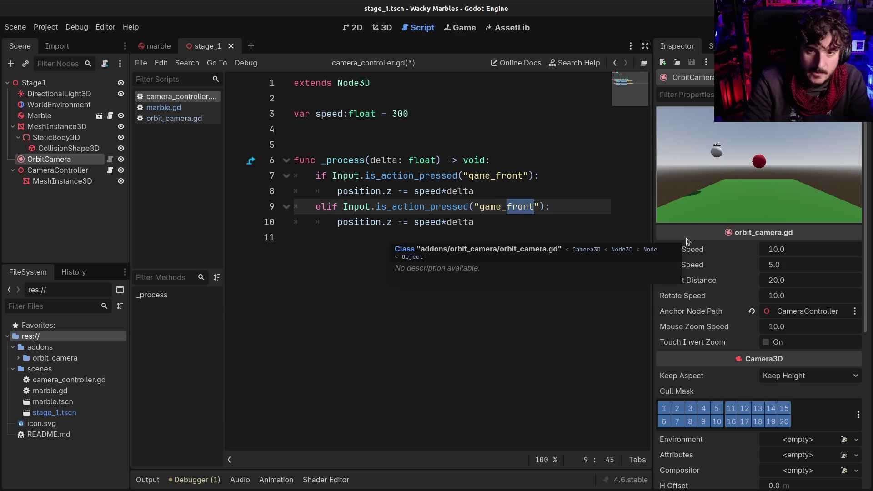
type("left")
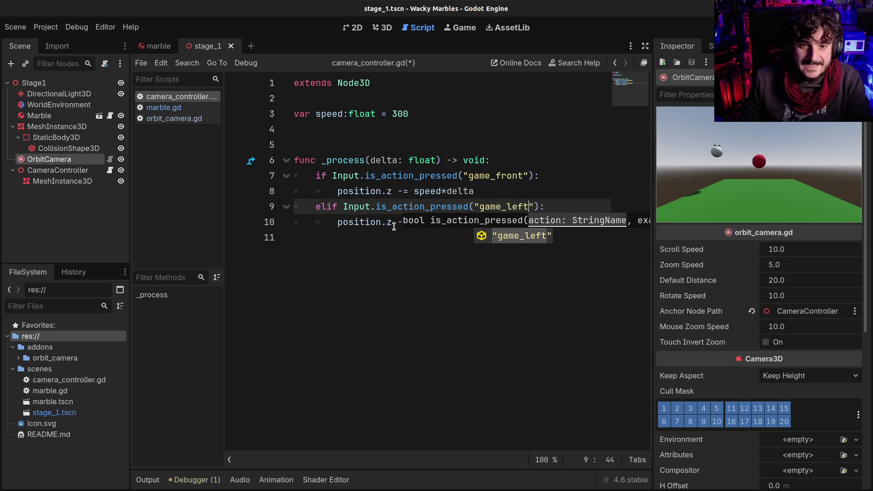
left_click(388, 222)
left_click_drag(386, 222, 391, 221)
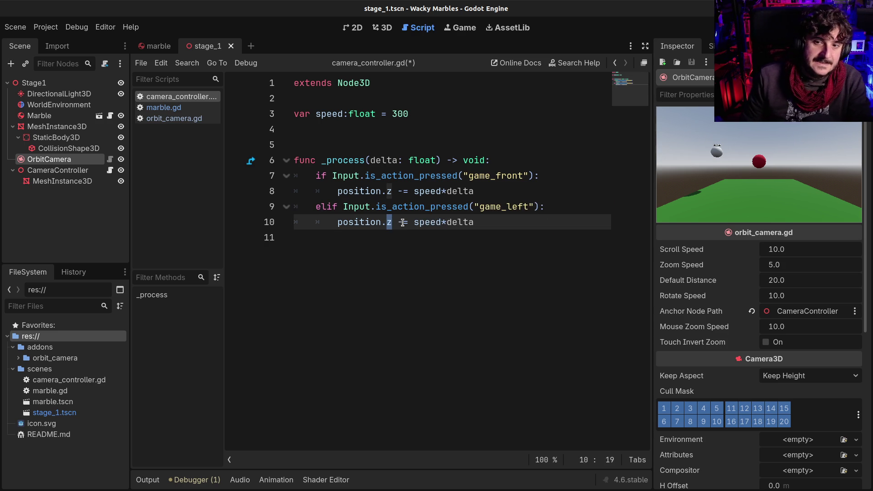
mouse_move(469, 208)
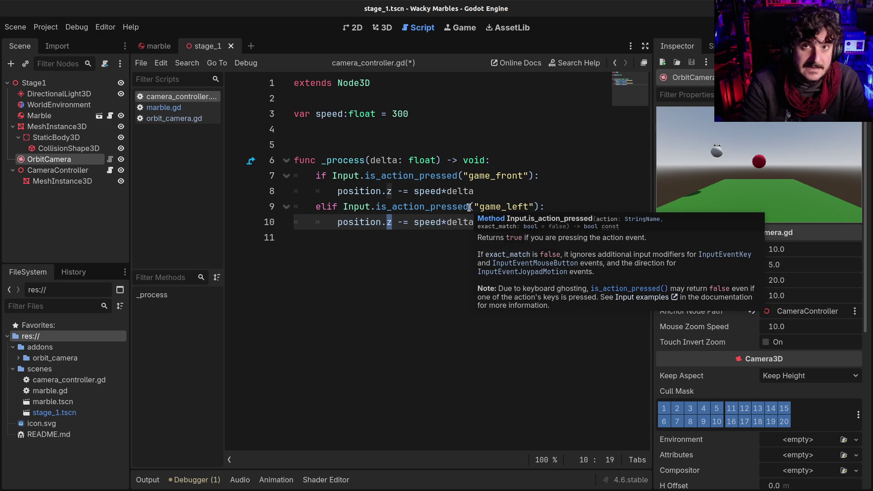
type("x")
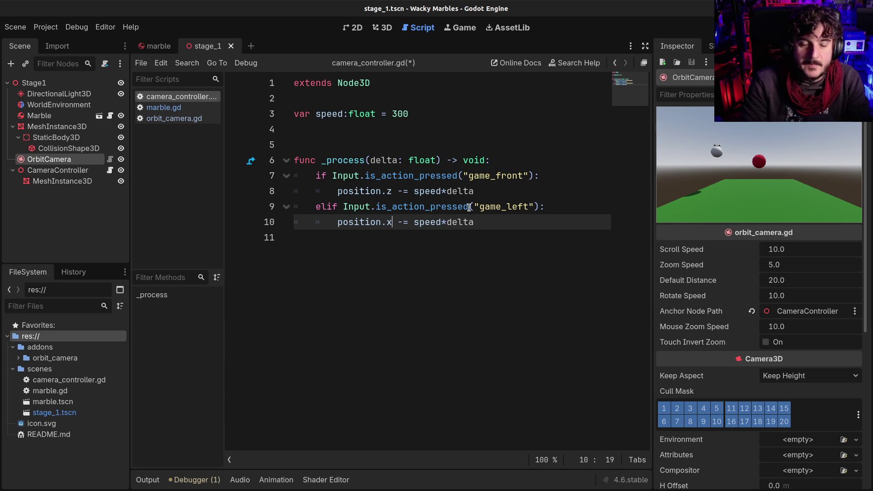
left_click(387, 28)
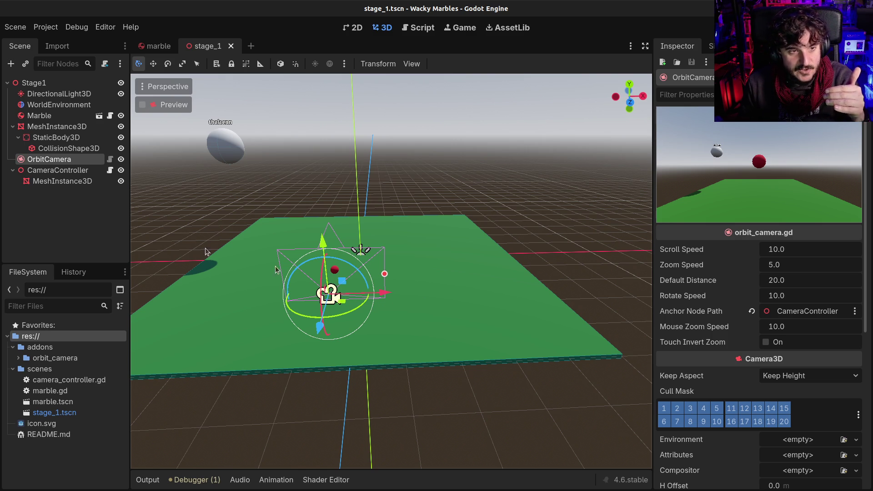
left_click(412, 30)
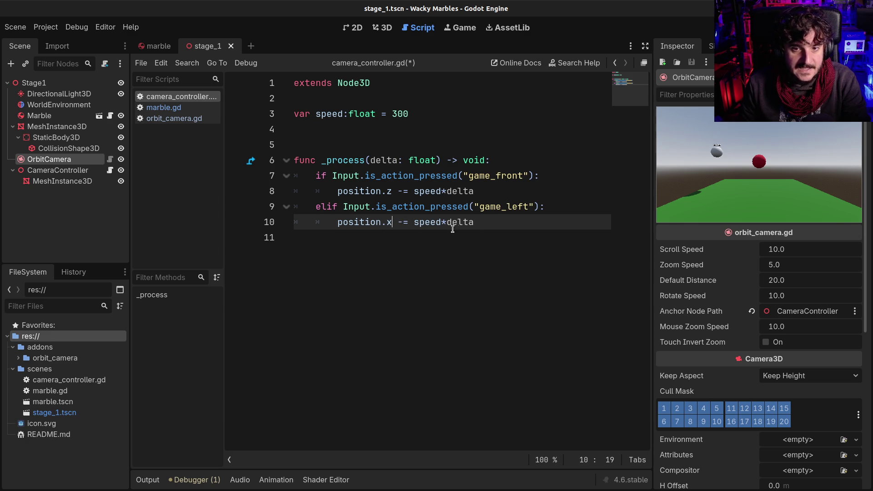
Add a game_right branch using 'position.x += speed*delta', save, and run the game.
key("shift+Up")
key("ctrl+c")
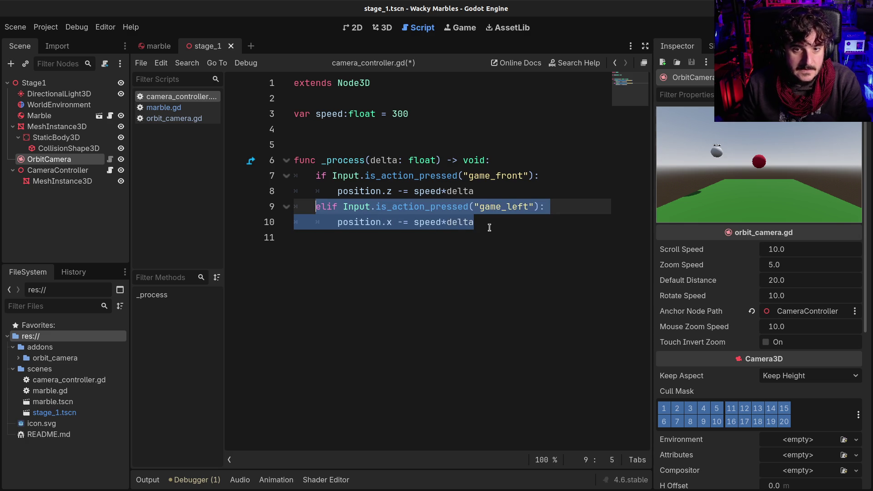
left_click(490, 225)
key("Return")
key("BackSpace")
key("ctrl+v")
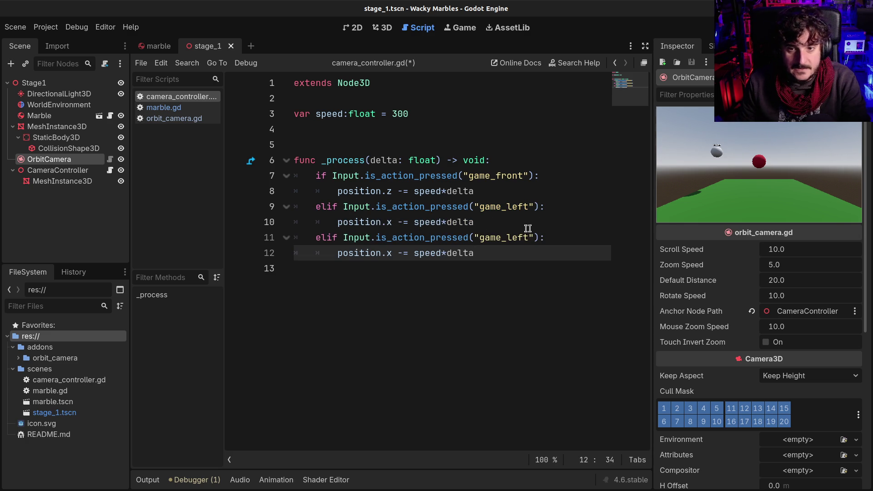
left_click_drag(507, 236, 528, 237)
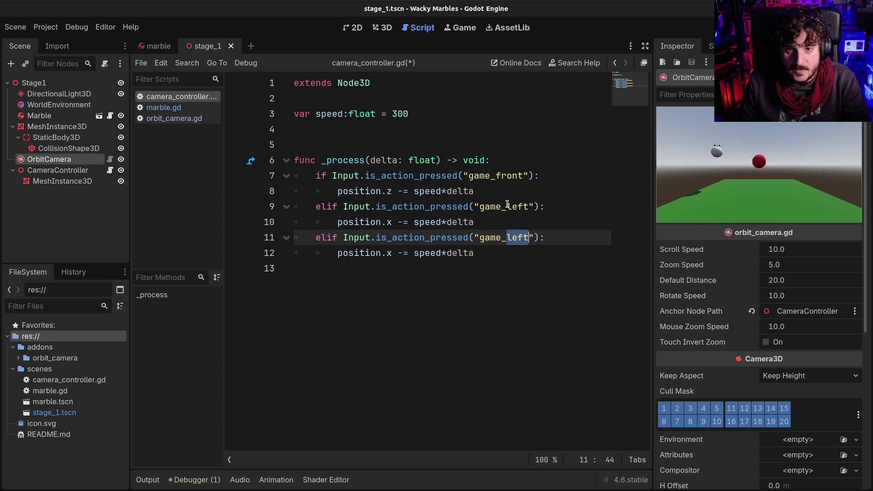
left_click_drag(508, 205, 528, 206)
type("r")
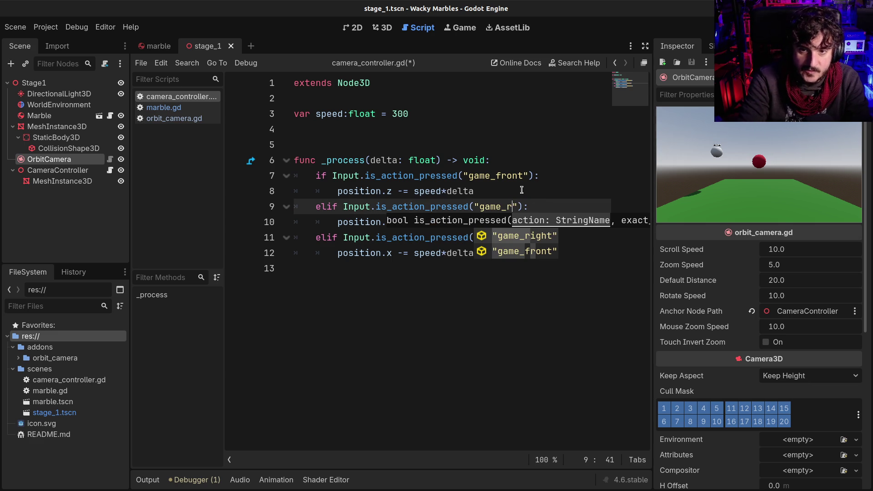
type("ight")
left_click(398, 224)
key("Delete")
type("+")
key("ctrl+s")
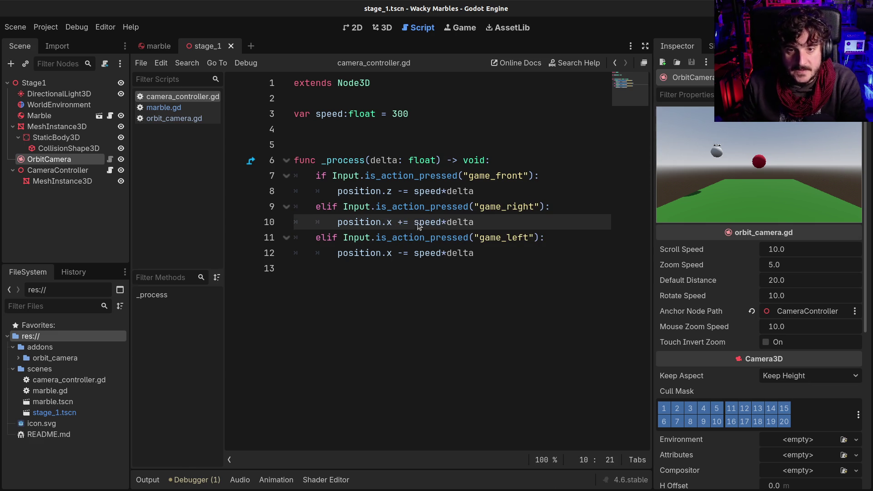
key("F5")
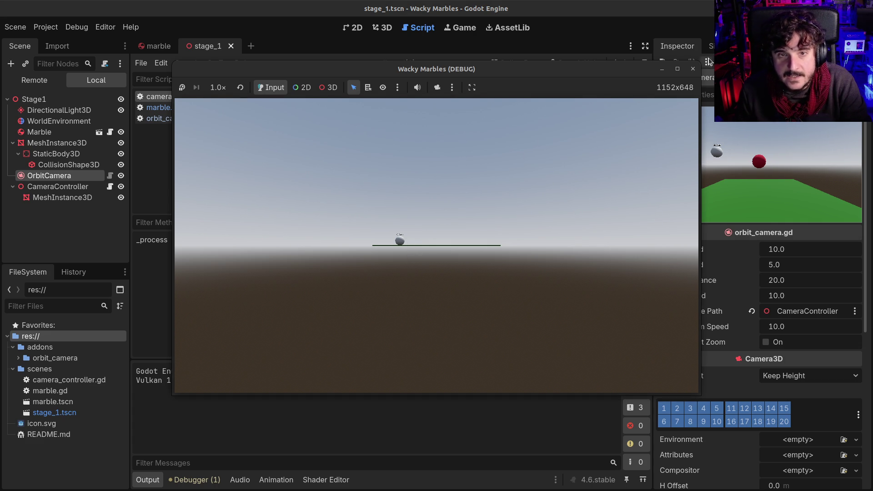
Close the game, fix the broken assignment on line 10 back to '+=', and save.
left_click(692, 69)
key("Escape")
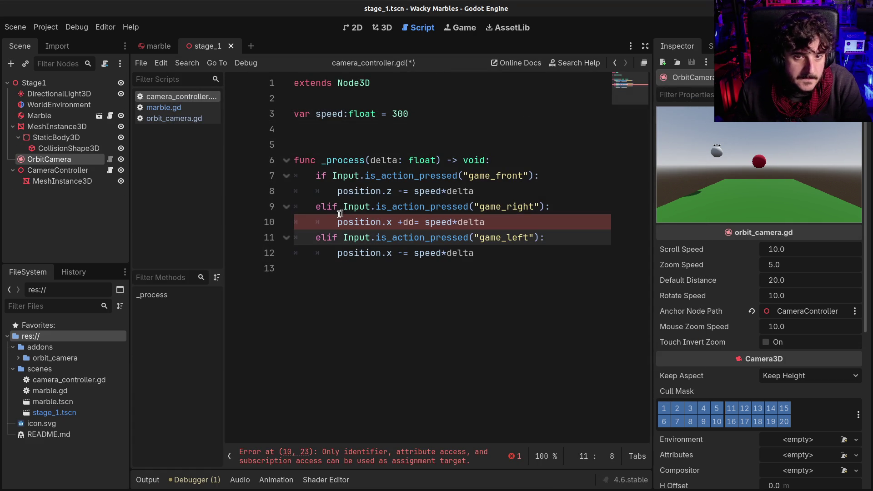
left_click(349, 207)
left_click(404, 222)
key("Delete")
key("Delete")
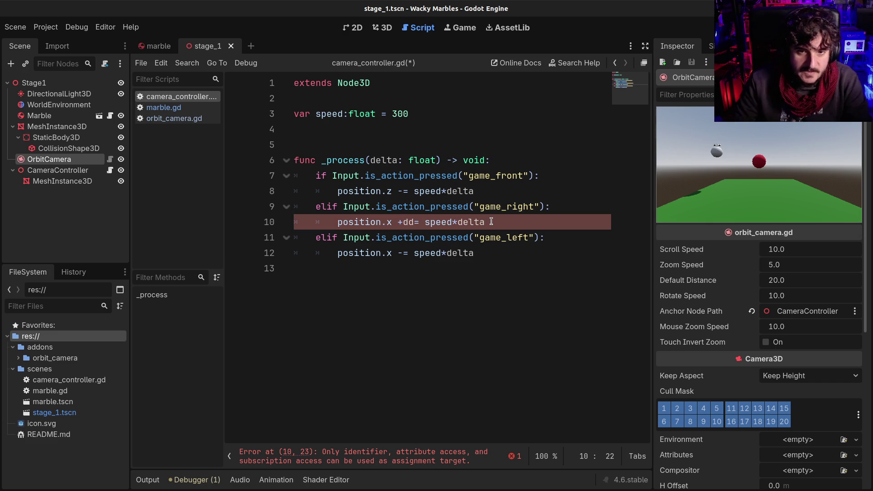
key("ctrl+s")
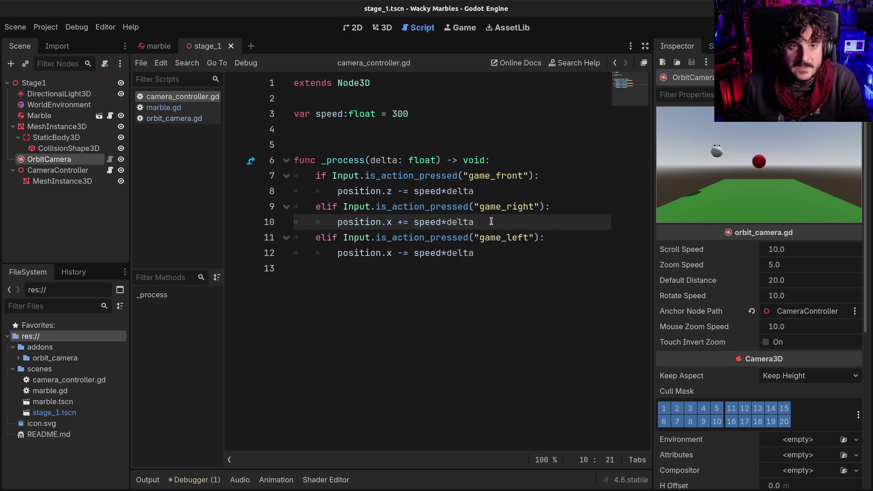
Turn off Embed Game on Next Play, run the game in its own window, then open AssetLib.
left_click(461, 27)
left_click(427, 63)
left_click(439, 72)
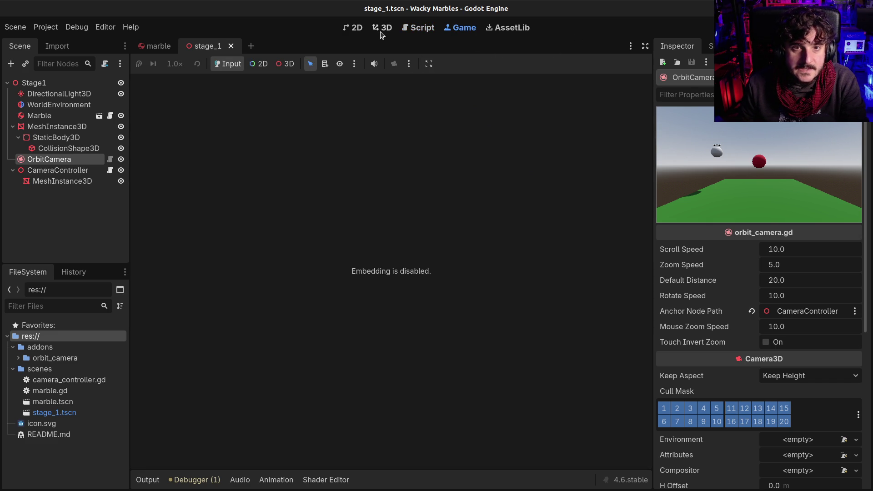
left_click(382, 27)
key("F5")
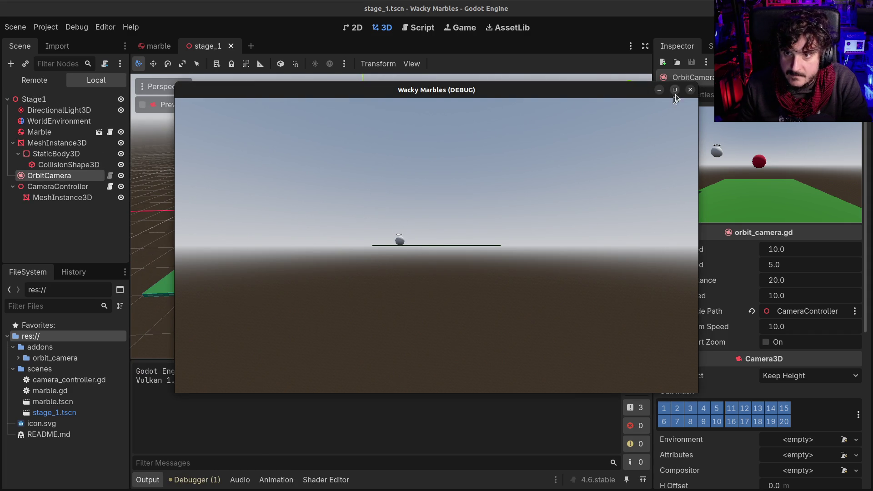
left_click(690, 90)
left_click(509, 27)
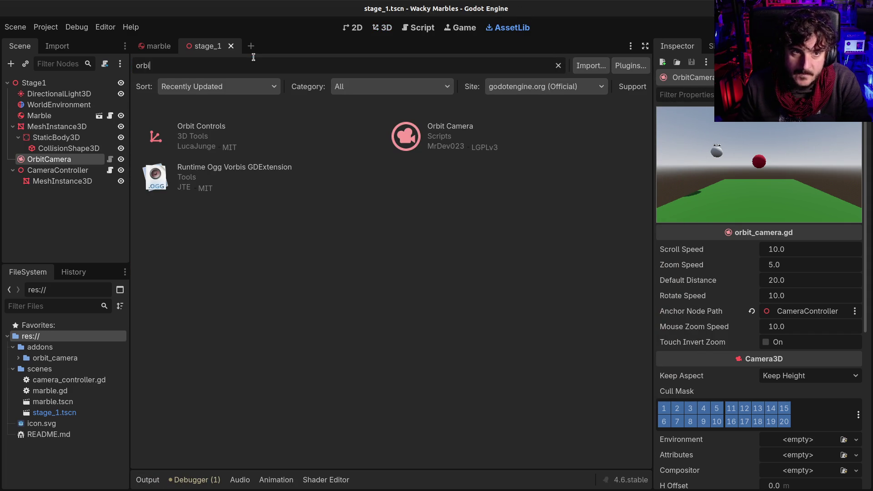
Search AssetLib for 'camera' and preview the Template Script: Basic Camera3D details.
key("ctrl+a")
type("came")
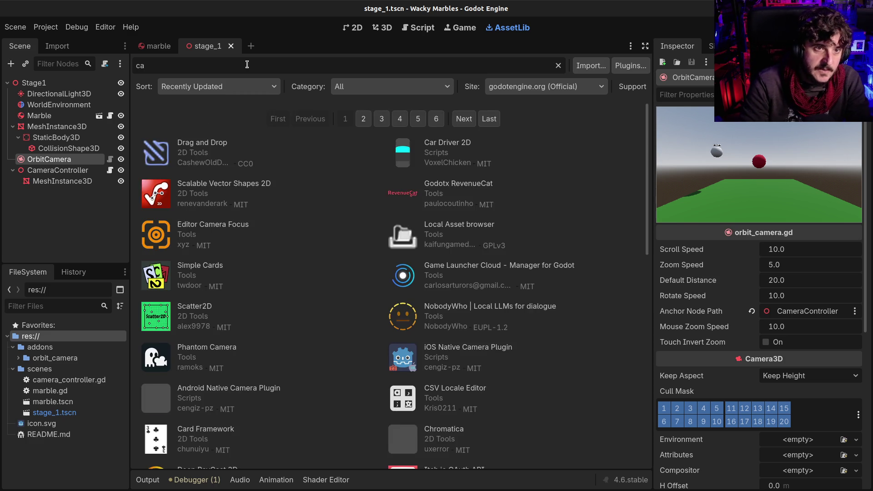
type("ra")
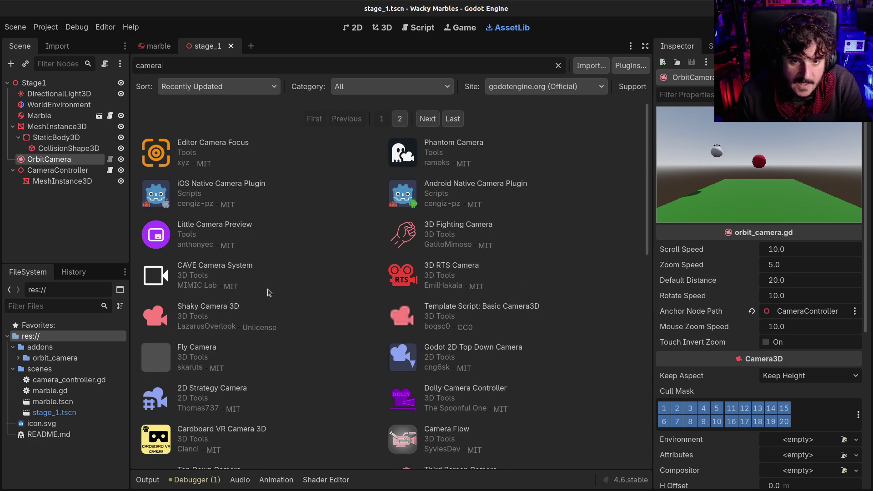
scroll(270, 292, "down", 1)
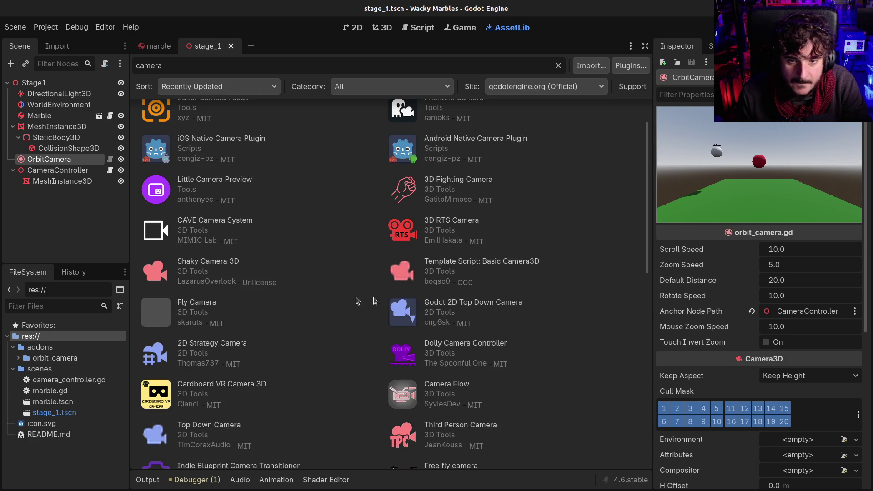
left_click(453, 261)
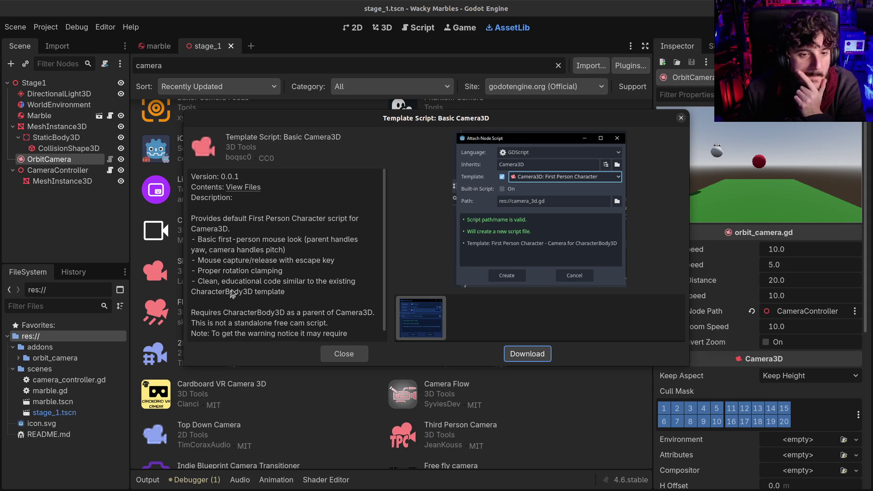
left_click(327, 349)
Open the Fly Camera 0.1 addon details and read through its description.
left_click(200, 302)
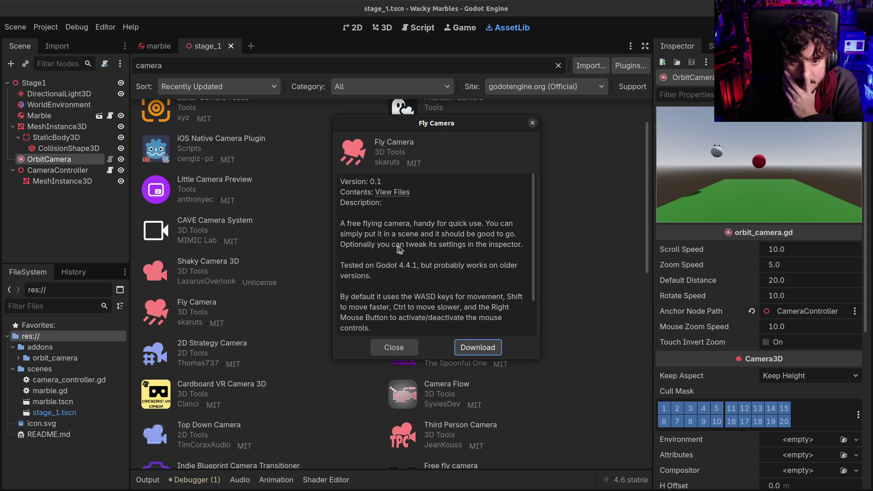
scroll(422, 276, "down", 2)
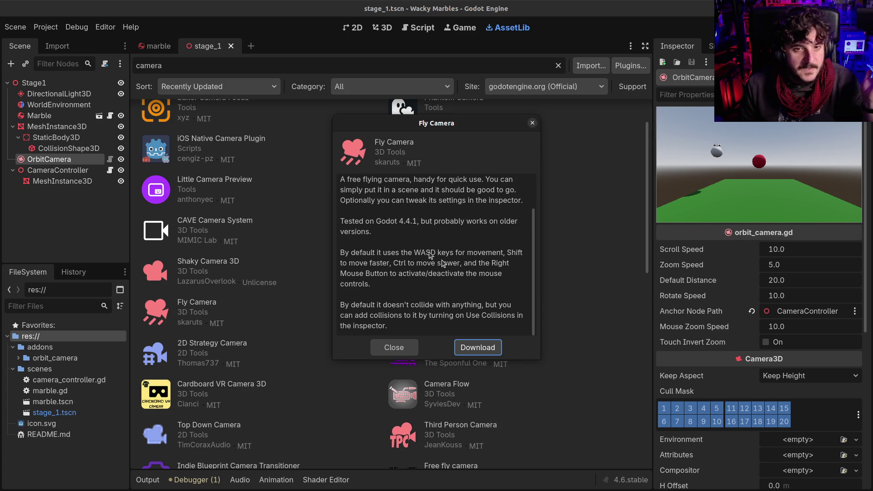
scroll(392, 226, "up", 2)
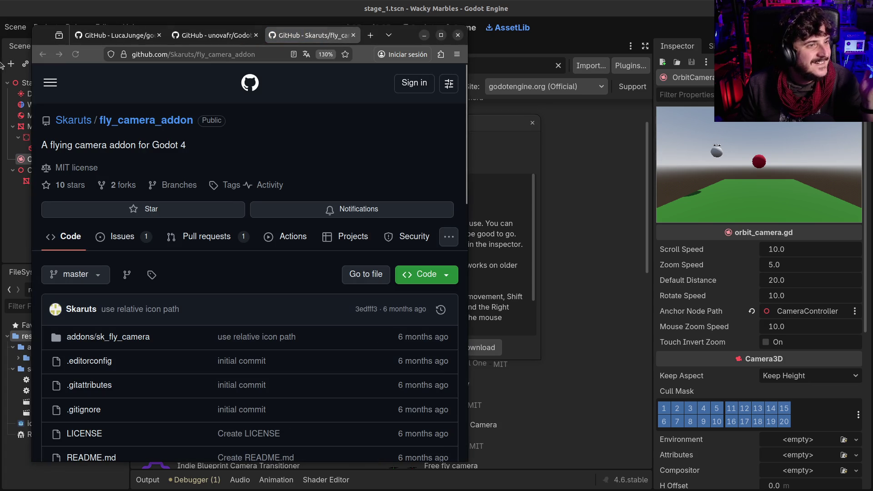
scroll(244, 203, "down", 8)
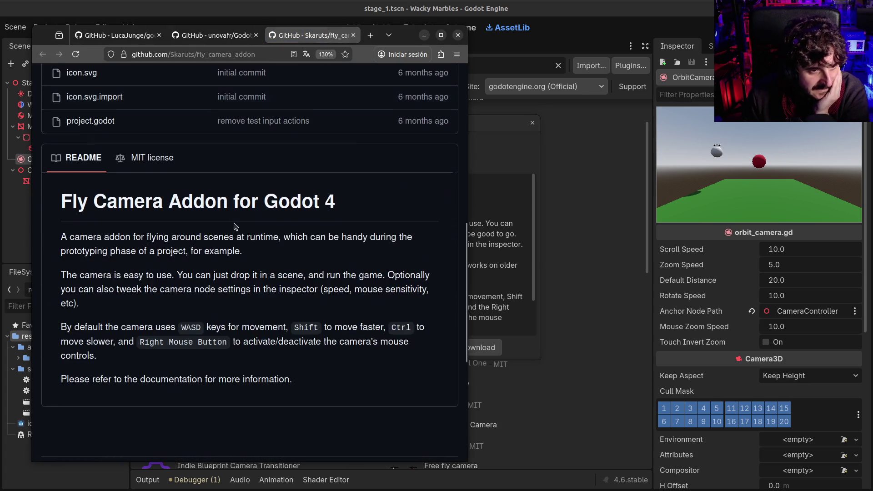
left_click_drag(93, 260, 334, 263)
left_click(89, 274)
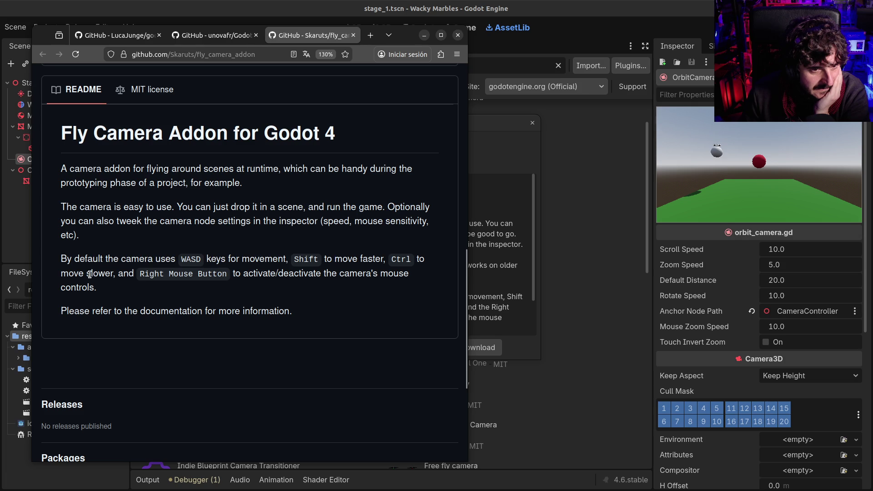
left_click_drag(122, 275, 346, 271)
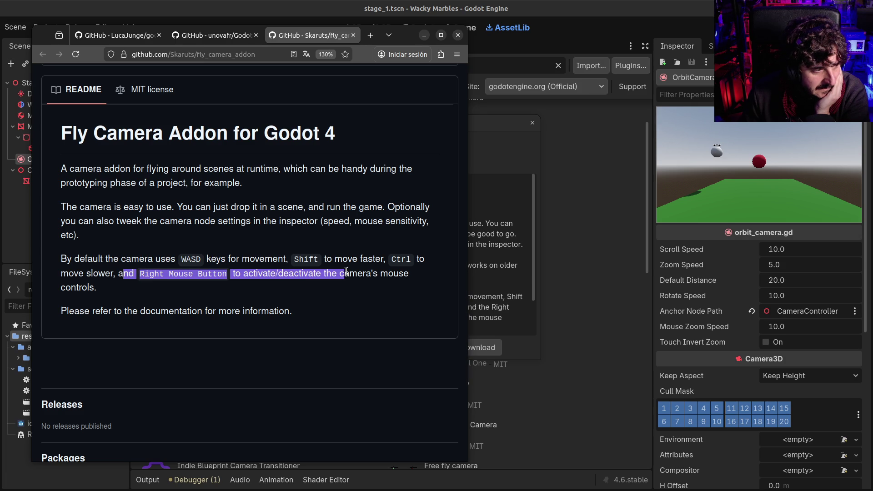
left_click(514, 128)
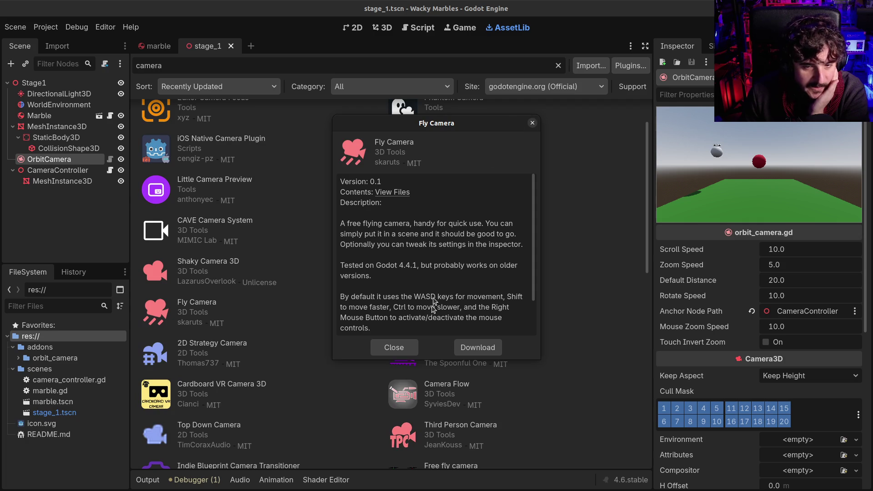
Close the Fly Camera details, browse the 'camera' results, and select the CameraController node.
left_click(399, 348)
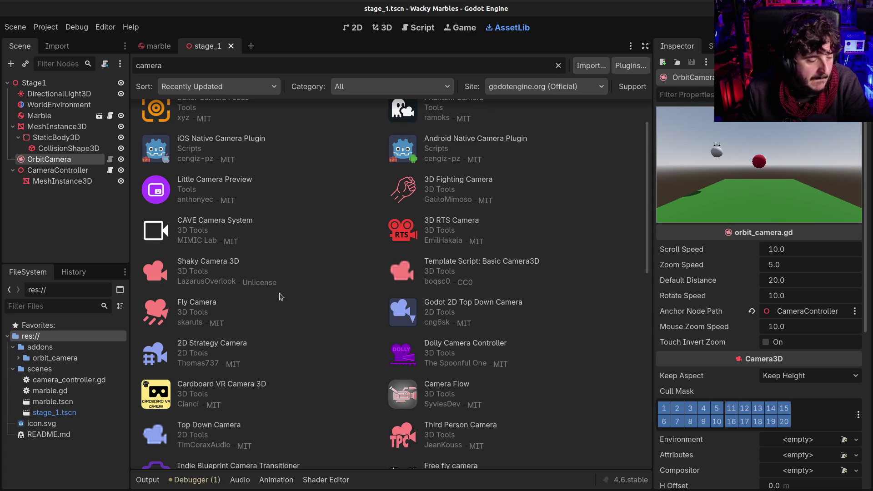
scroll(381, 312, "up", 1)
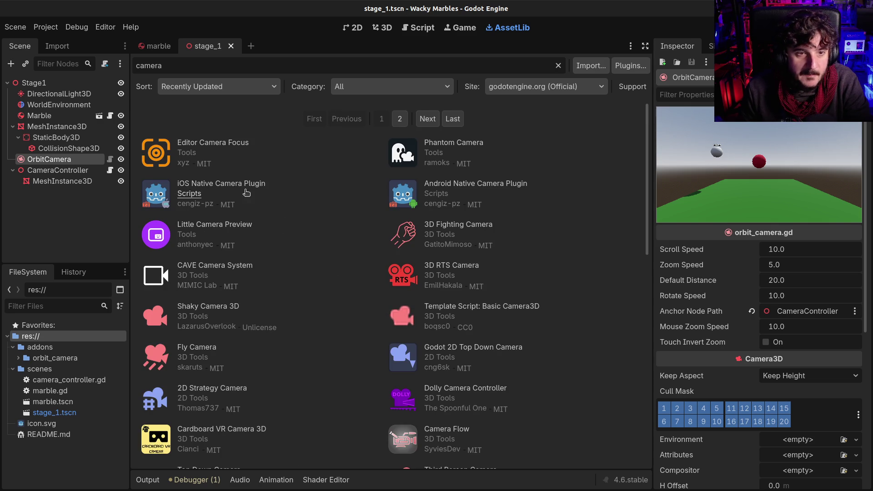
scroll(311, 261, "down", 3)
scroll(311, 261, "down", 5)
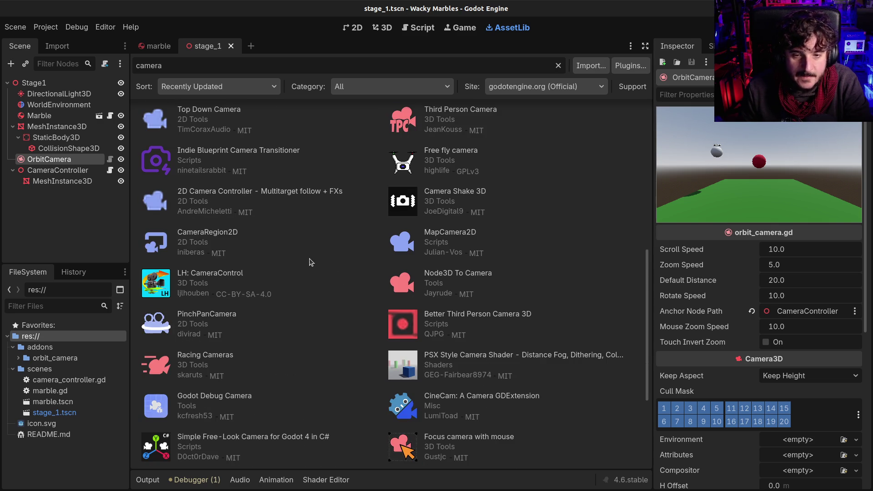
scroll(311, 263, "down", 2)
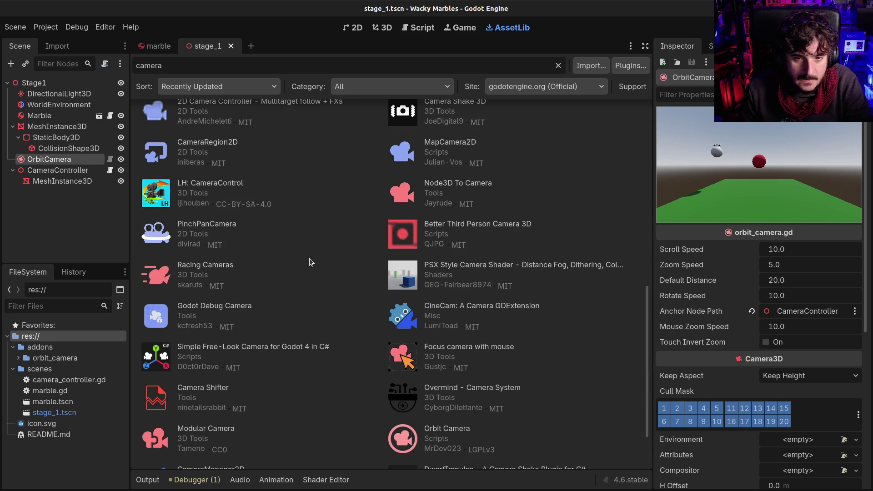
scroll(311, 263, "up", 4)
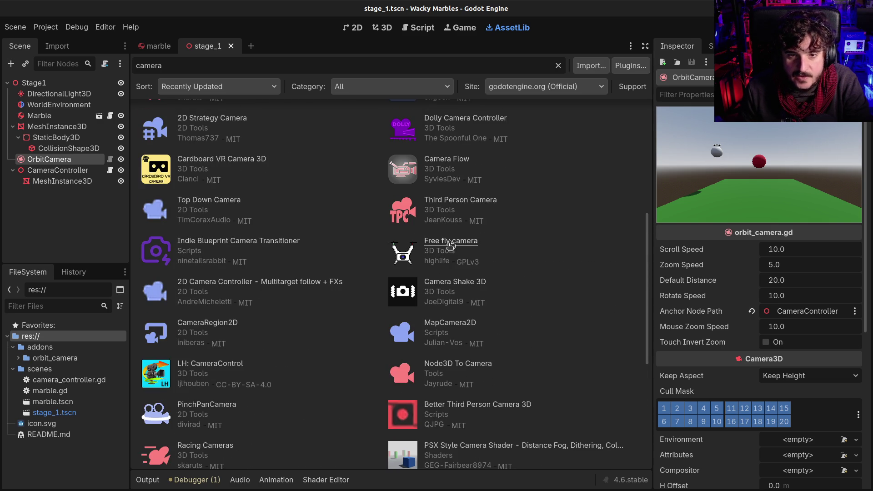
left_click(58, 170)
Disable the OrbitCamera plugin in Project Settings > Plugins.
left_click(49, 159)
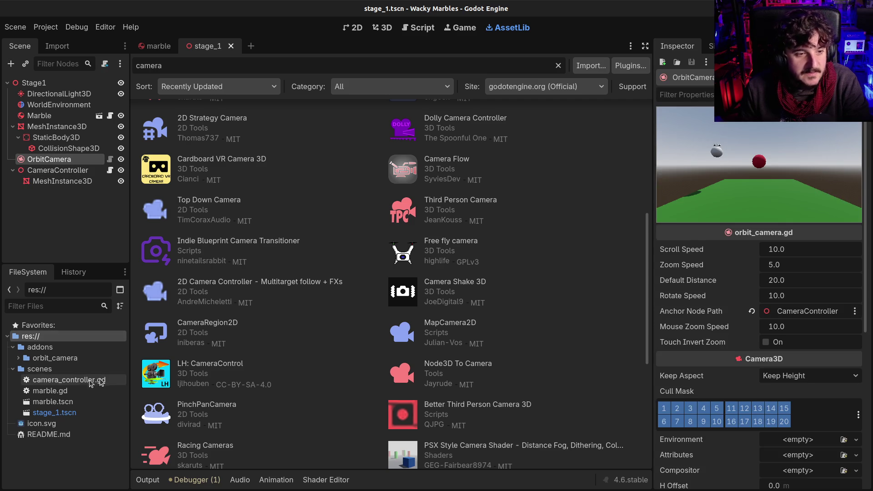
left_click(55, 358)
left_click(46, 27)
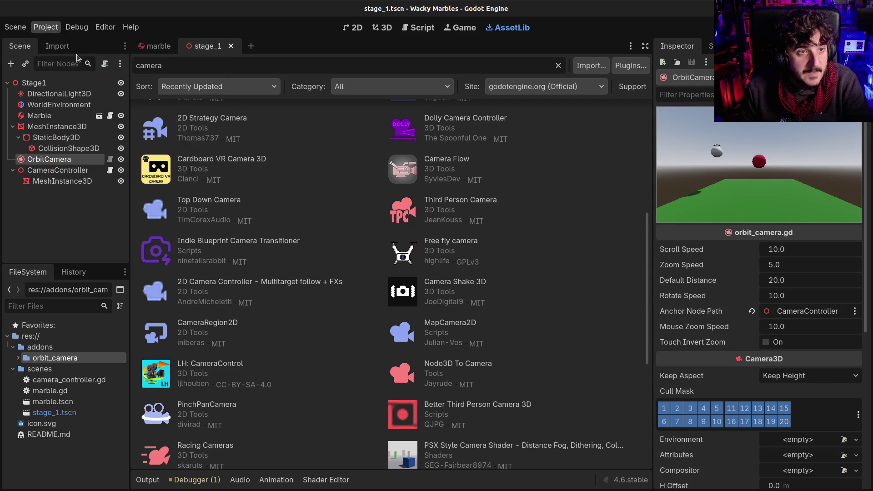
left_click(48, 42)
left_click(337, 99)
left_click(376, 98)
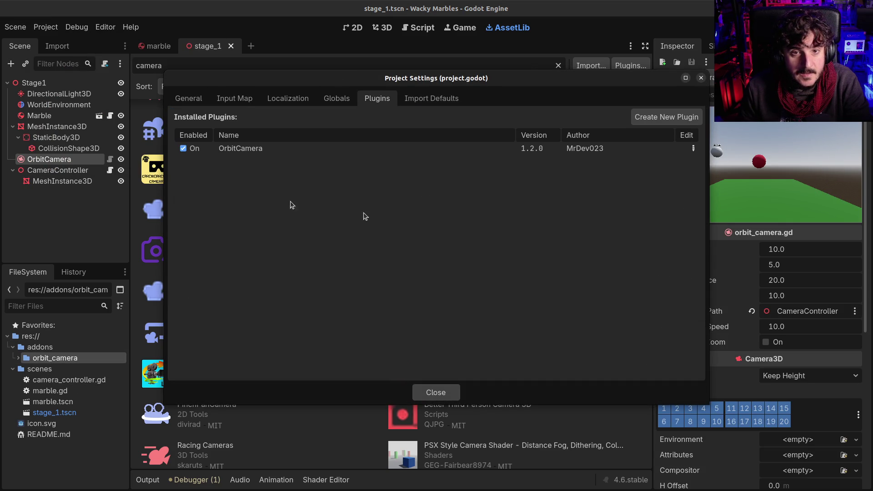
left_click(183, 148)
left_click(436, 393)
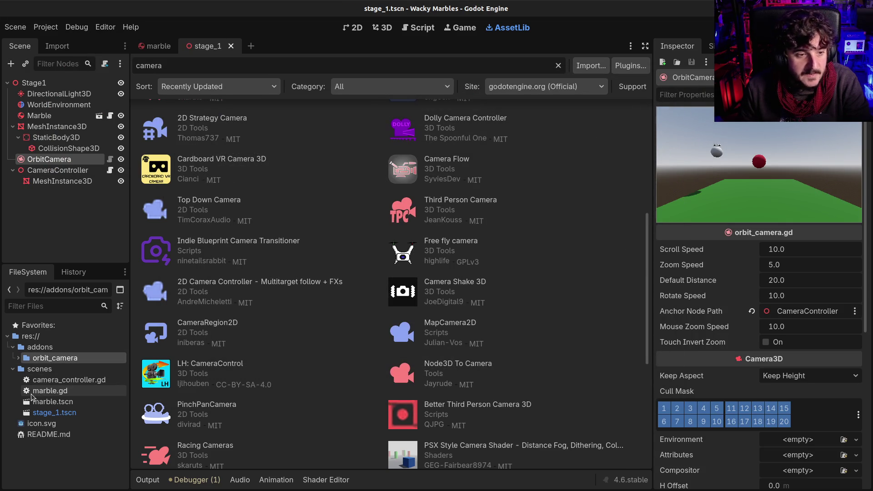
Delete the addons/orbit_camera folder and README.md from the FileSystem.
key("Delete")
key("Return")
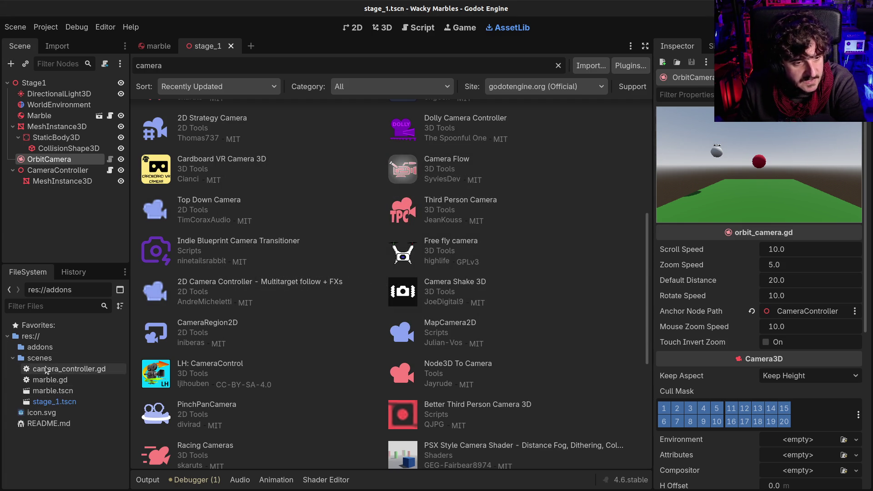
left_click(47, 424)
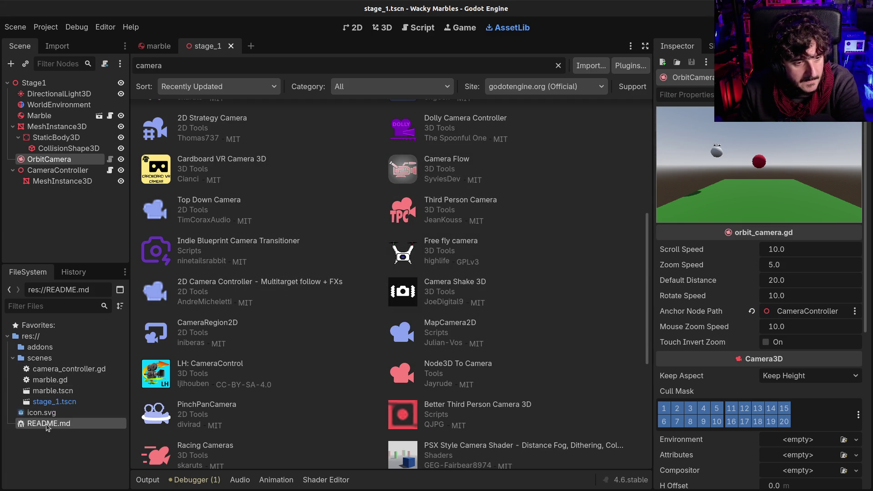
key("Delete")
key("Return")
Delete the OrbitCamera node from Stage1 and select CameraController.
left_click(57, 160)
key("Delete")
key("Return")
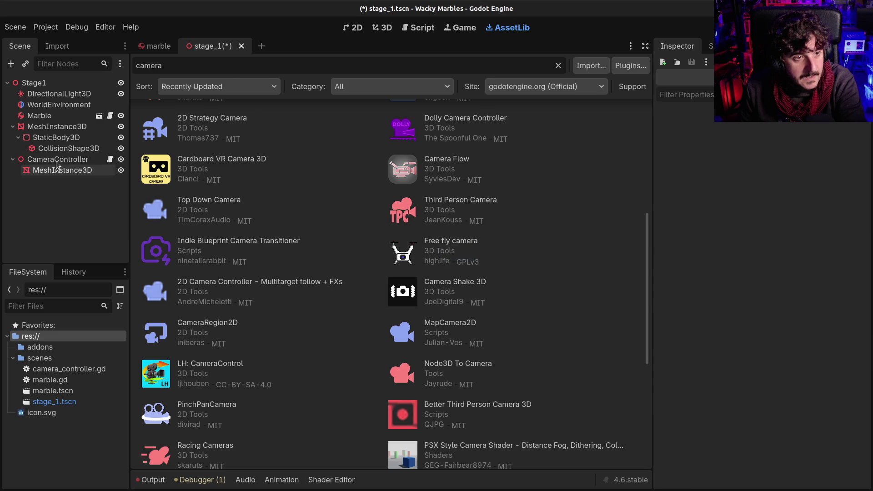
left_click(58, 160)
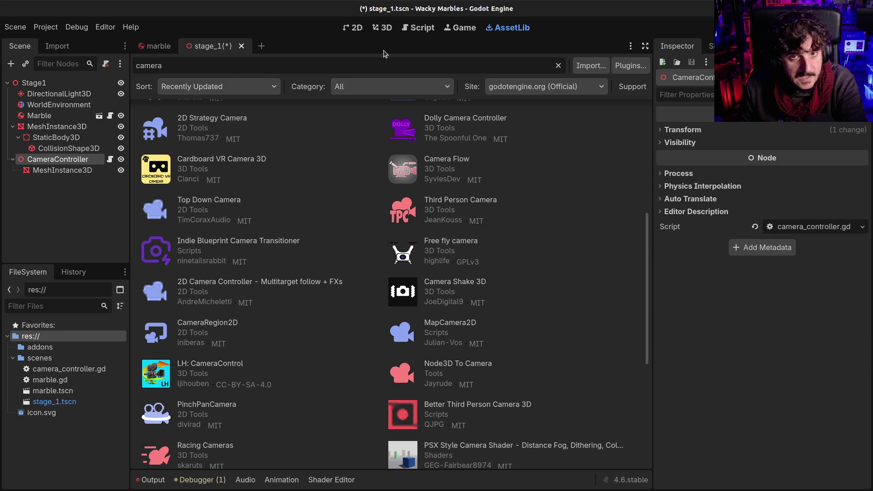
left_click(386, 29)
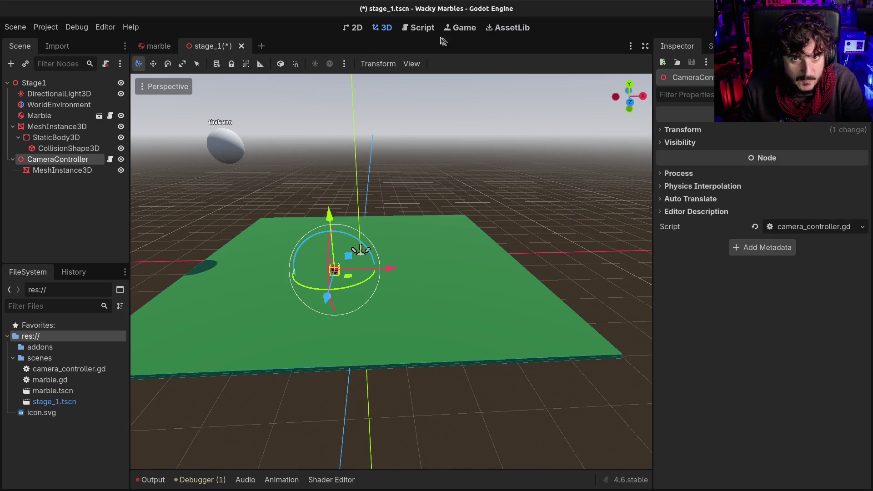
left_click(510, 27)
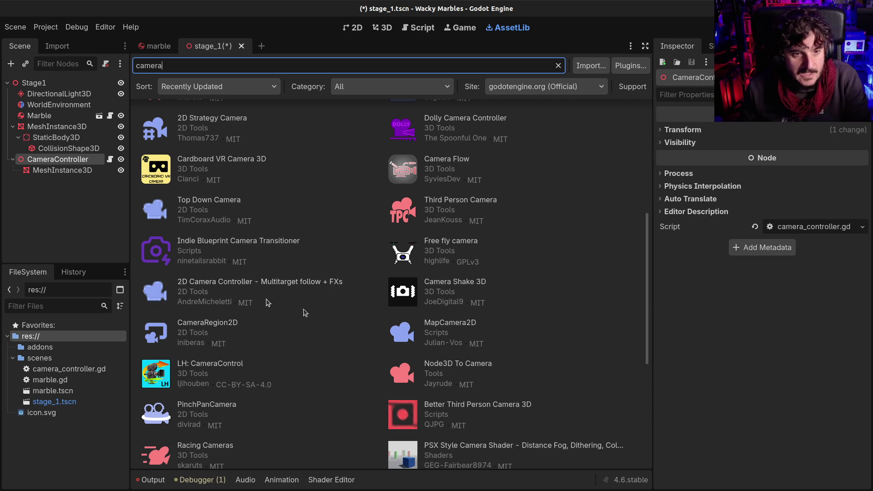
scroll(281, 308, "up", 3)
scroll(313, 312, "up", 3)
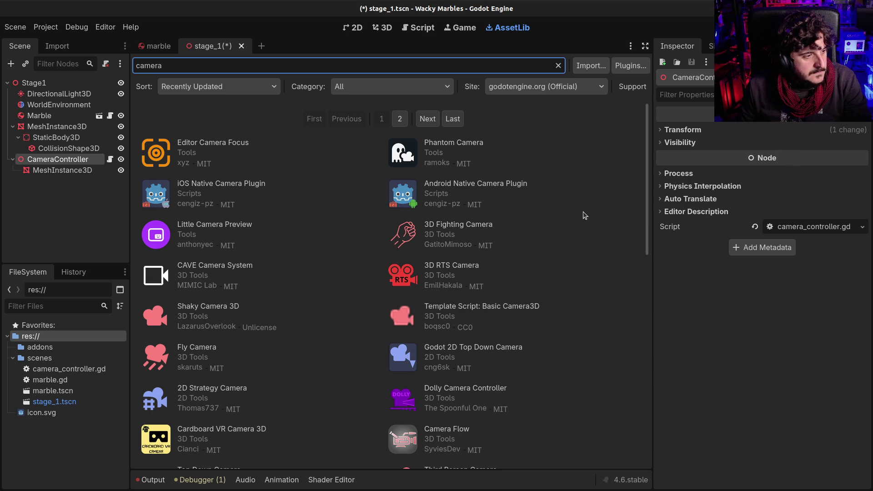
double_click(294, 71)
Search 'freecam', then download and install Freecam3D 1.2.2 into addons/freecam_3D.
type("freecam")
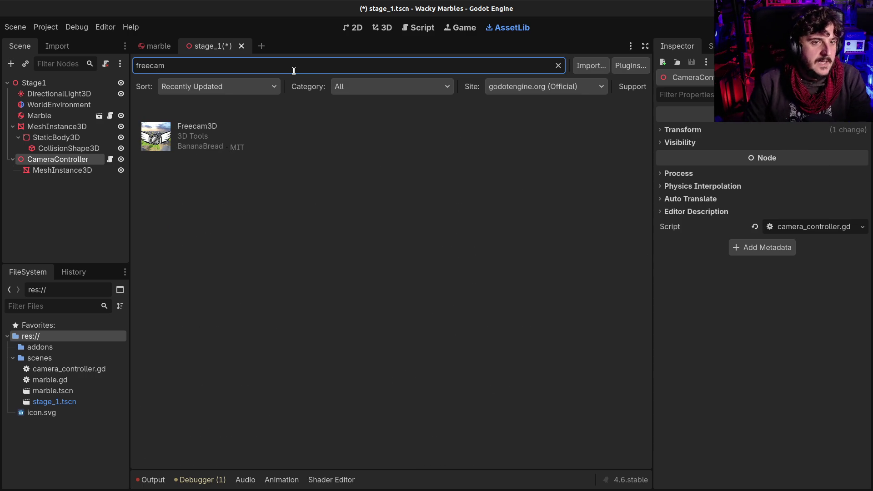
left_click(205, 126)
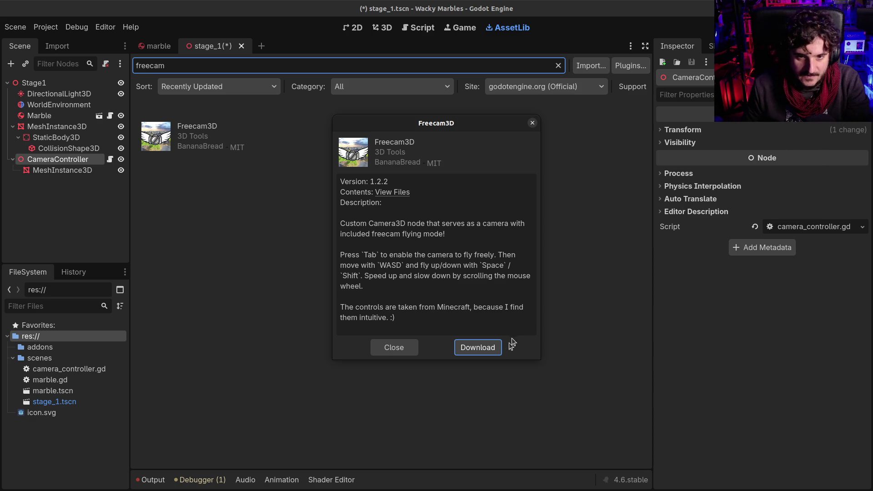
left_click(487, 347)
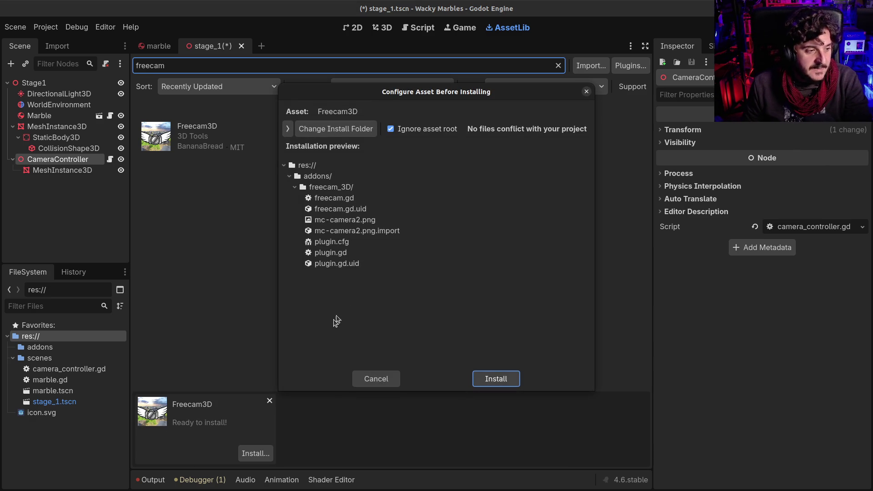
left_click(490, 378)
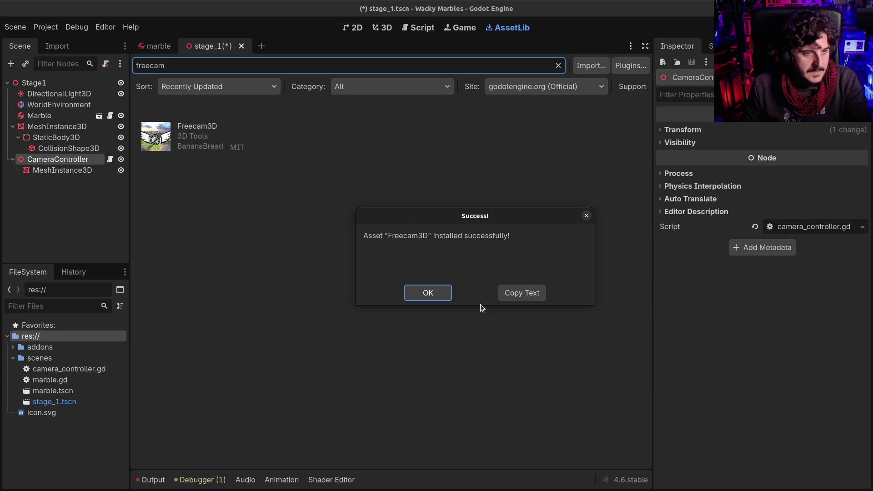
left_click(448, 296)
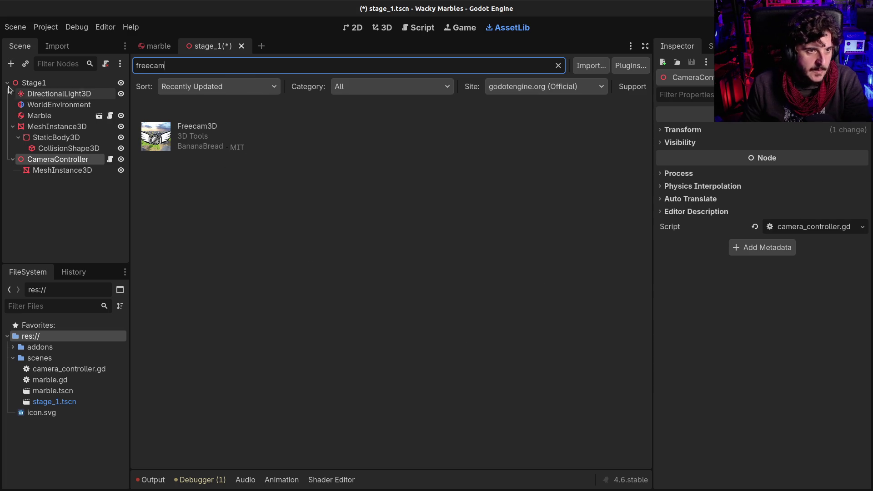
left_click(45, 27)
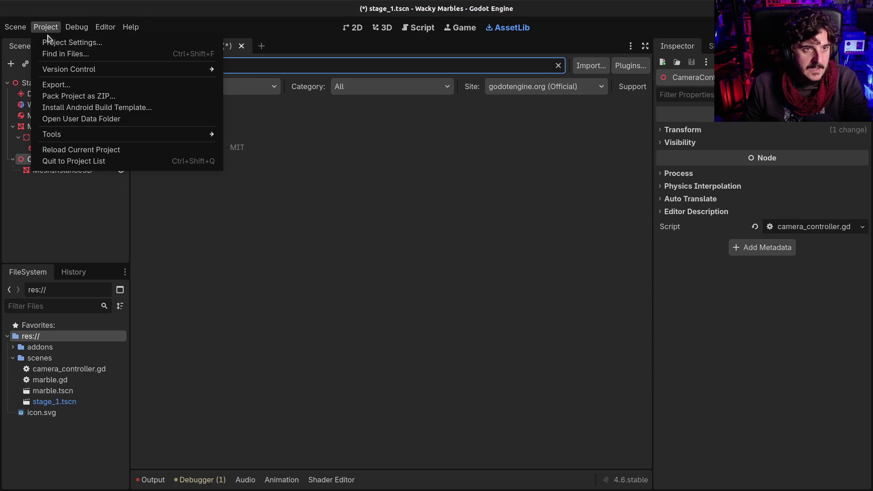
Confirm Freecam3D is enabled under Plugins, then open its godot-freecam-plugin files on GitHub.
left_click(64, 41)
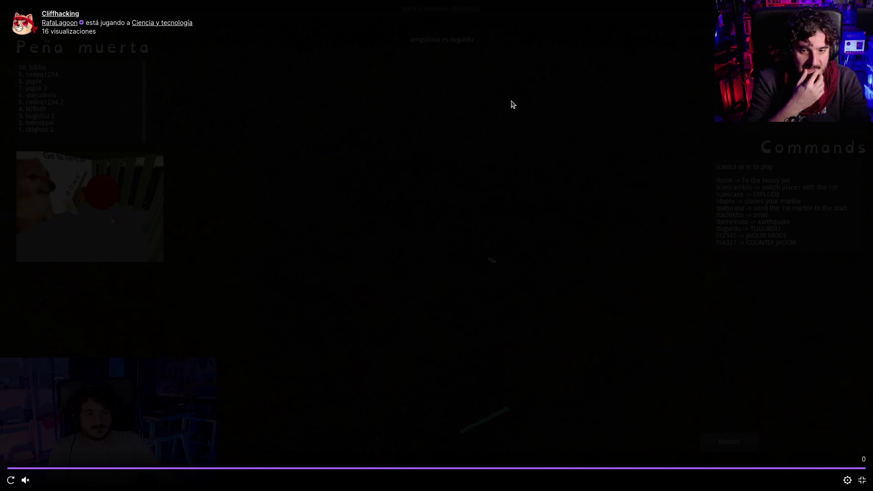
key("Escape")
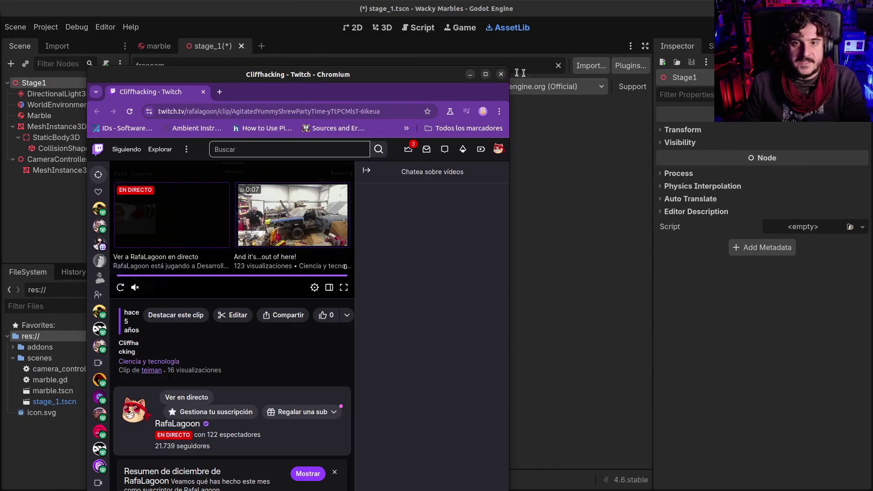
left_click(501, 74)
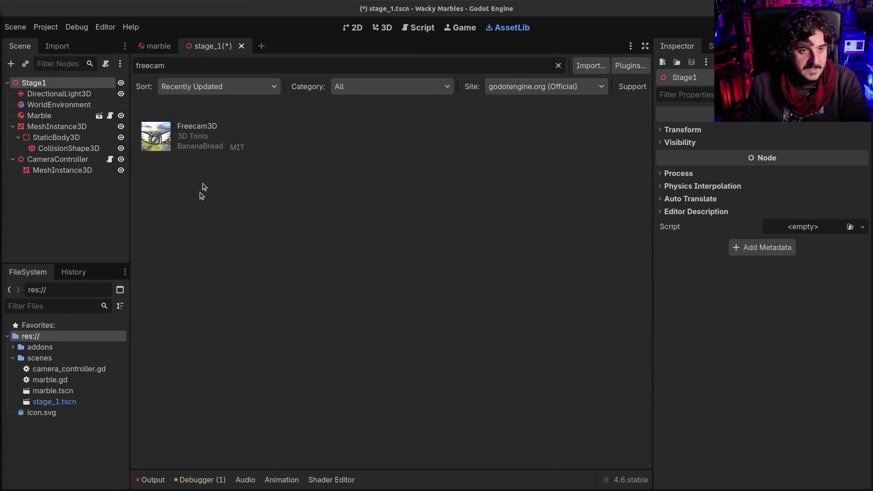
left_click(46, 27)
left_click(64, 41)
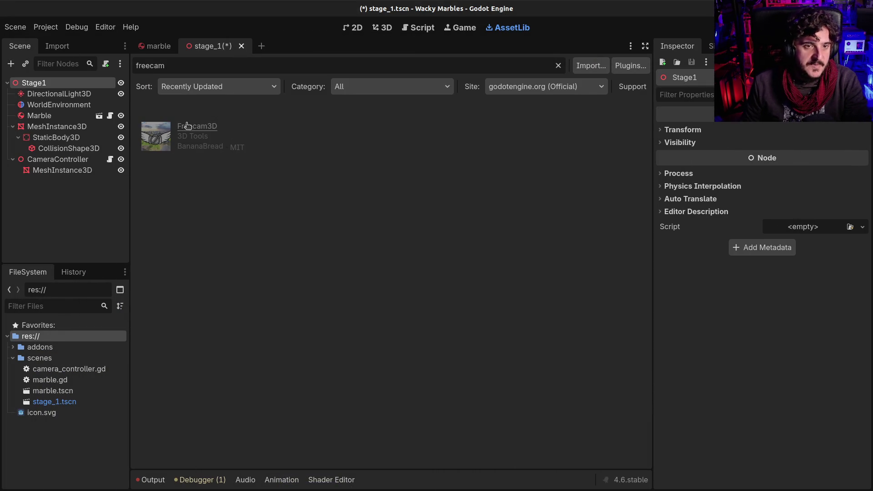
left_click(197, 126)
left_click(399, 194)
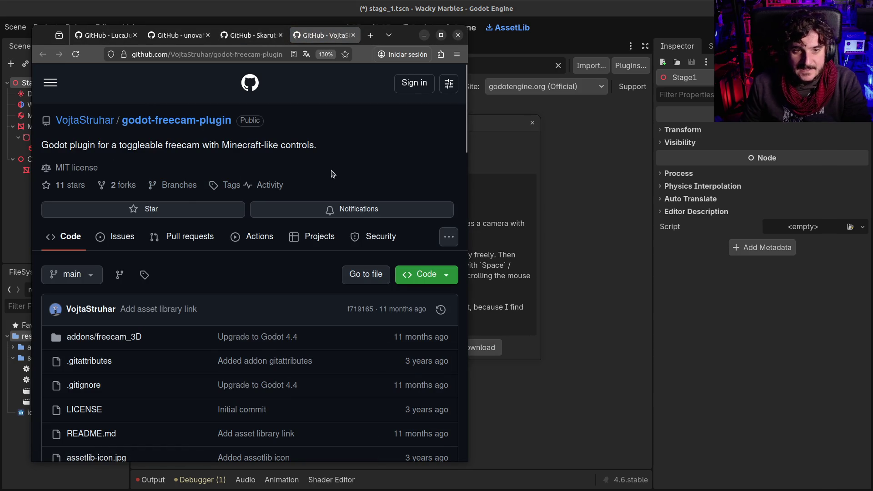
scroll(290, 291, "down", 3)
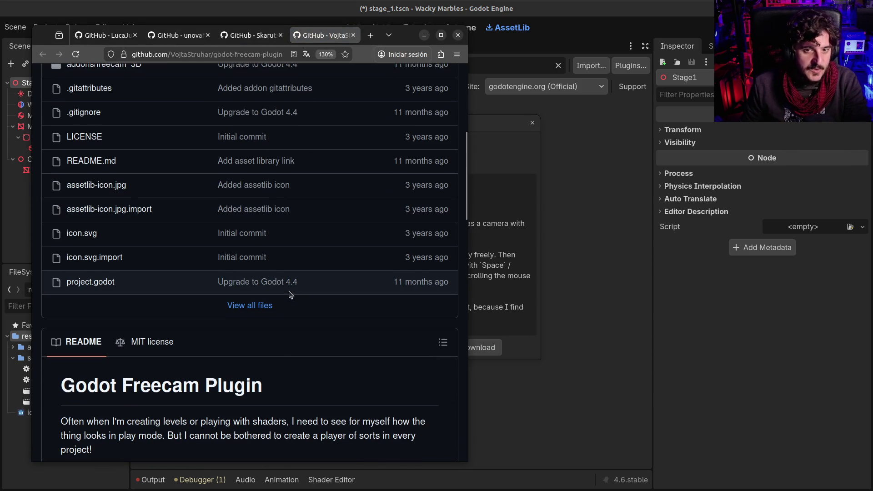
scroll(289, 293, "up", 3)
scroll(286, 288, "down", 2)
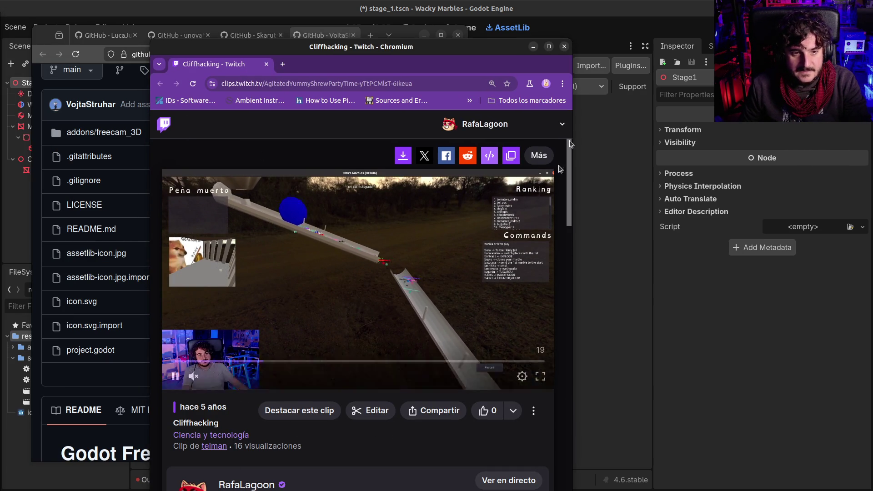
left_click(564, 46)
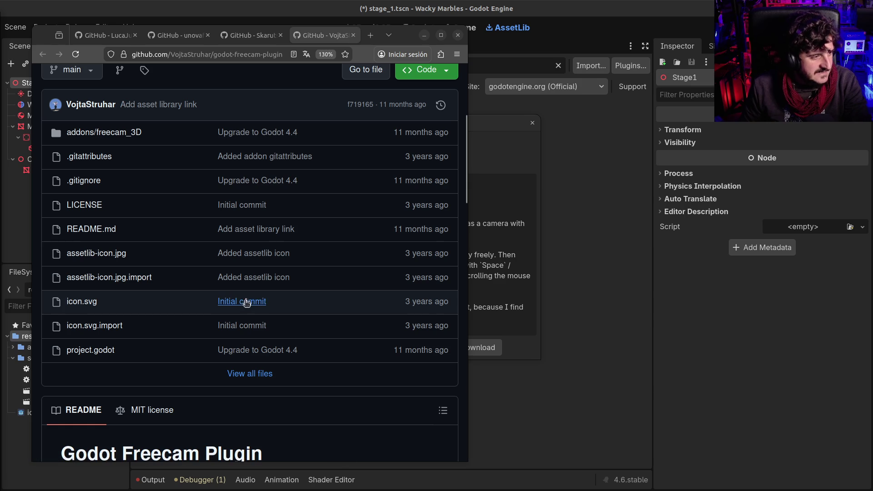
Read the README's heading and opening paragraphs, highlighting lines along the way.
scroll(231, 364, "down", 5)
scroll(232, 367, "down", 4)
scroll(230, 366, "up", 4)
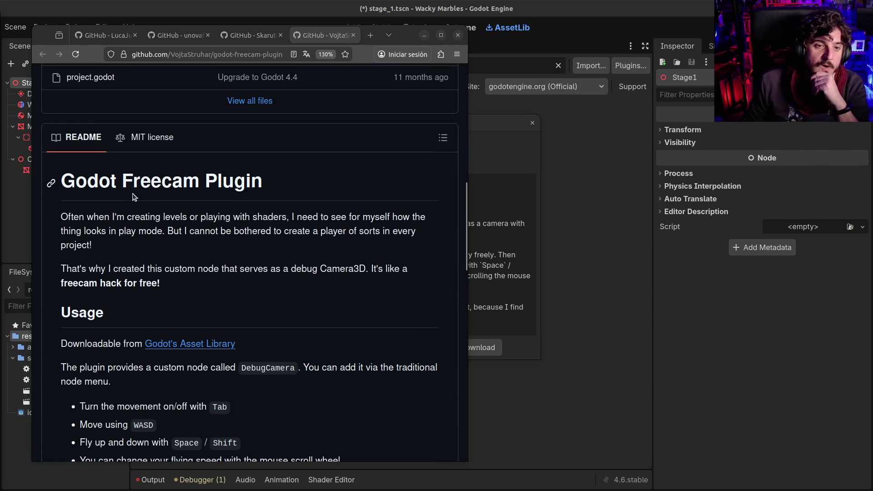
left_click_drag(135, 197, 249, 187)
left_click(237, 208)
left_click_drag(116, 220, 165, 270)
left_click(175, 301)
mouse_move(187, 215)
left_mouse_down()
mouse_move(343, 237)
mouse_move(345, 251)
left_mouse_up()
left_click(344, 251)
scroll(170, 284, "down", 2)
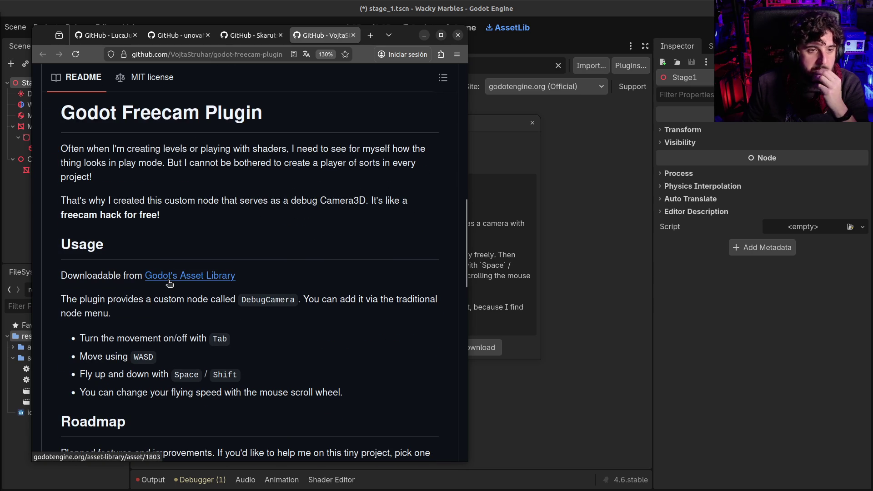
left_click_drag(118, 200, 164, 215)
left_click(164, 215)
Read on through the DebugCamera note and the first roadmap item.
scroll(236, 239, "down", 3)
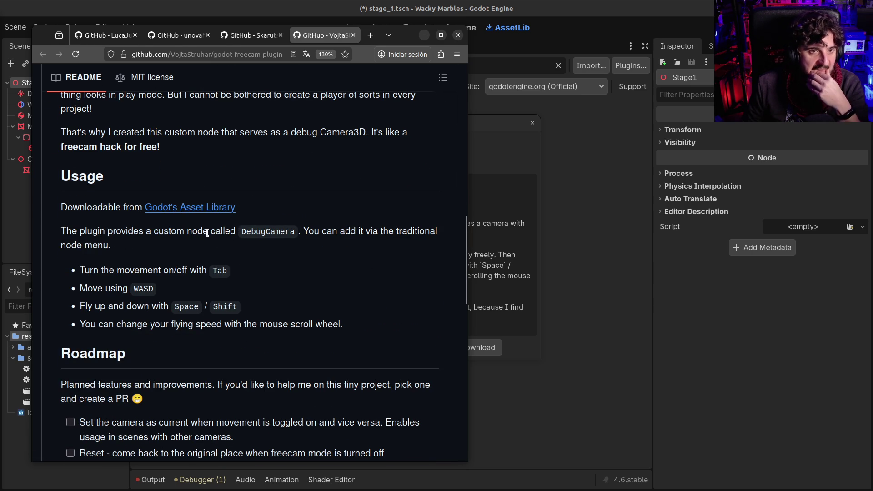
scroll(184, 241, "down", 3)
mouse_move(81, 155)
left_mouse_down()
mouse_move(134, 165)
mouse_move(154, 181)
mouse_move(127, 164)
mouse_move(315, 173)
left_mouse_up()
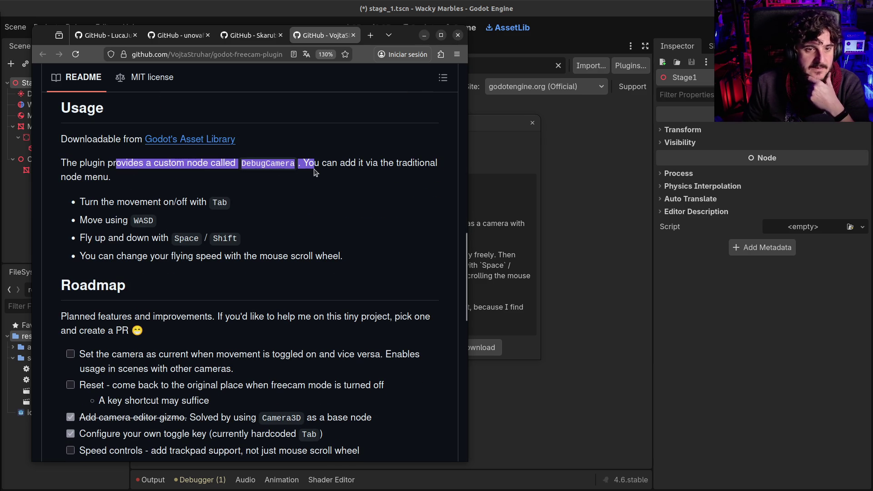
left_click(315, 173)
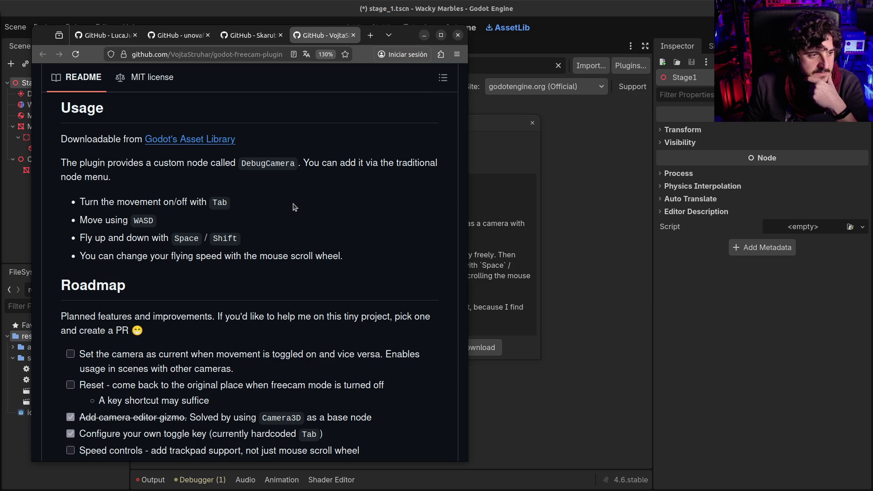
scroll(294, 208, "down", 5)
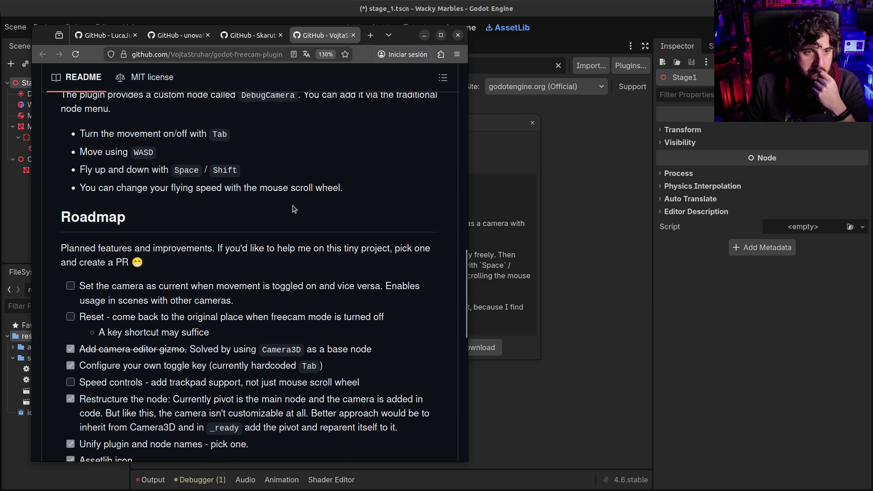
left_click_drag(157, 150, 392, 161)
left_click(394, 162)
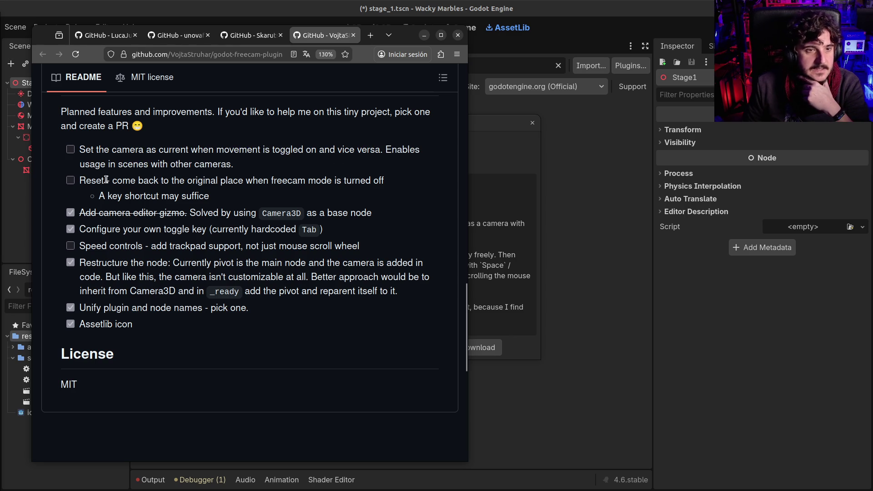
Read the remaining roadmap items through Speed controls, minimize the browser, and close the Freecam3D details.
mouse_move(95, 165)
left_mouse_down()
mouse_move(196, 164)
mouse_move(205, 178)
left_mouse_up()
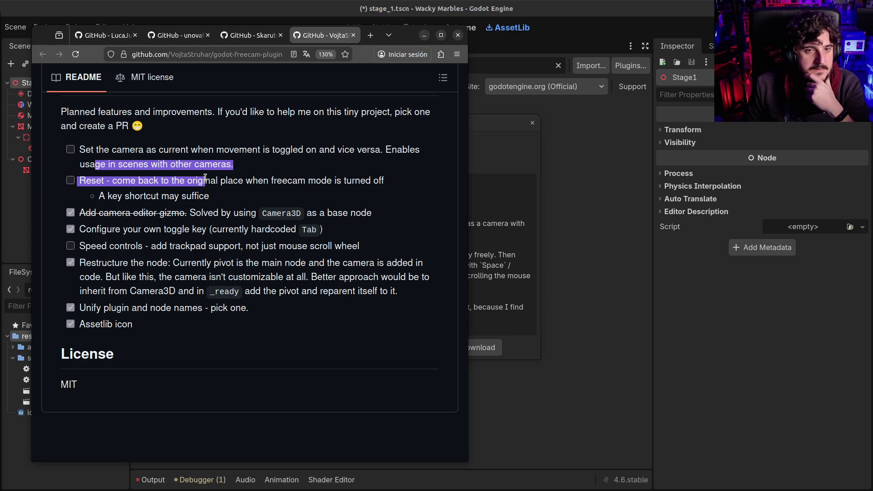
left_click_drag(203, 149, 317, 166)
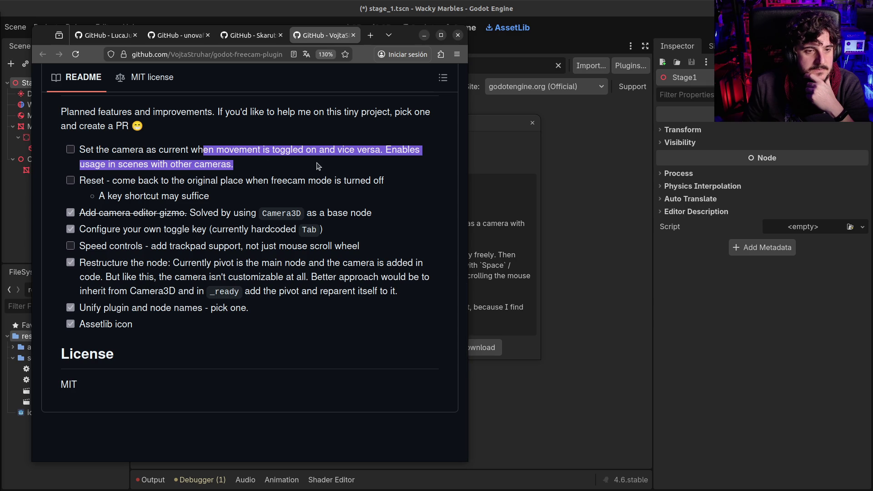
left_click(317, 165)
left_click_drag(97, 246, 357, 256)
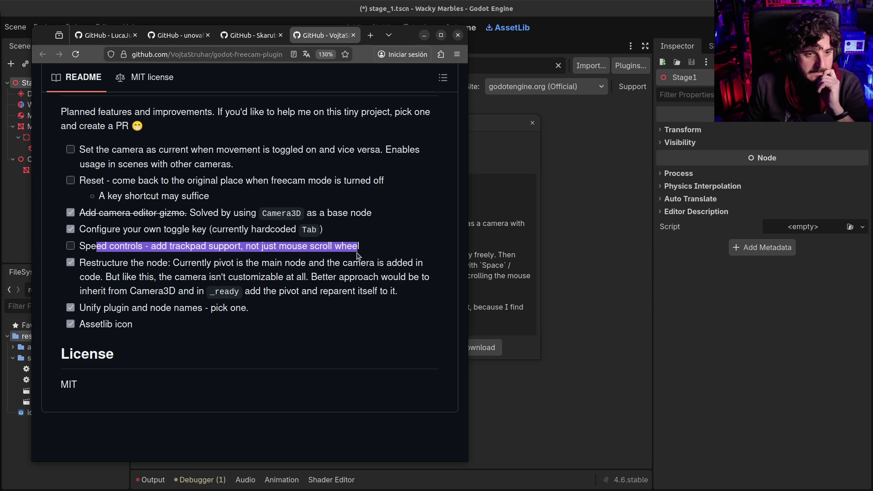
left_click(331, 303)
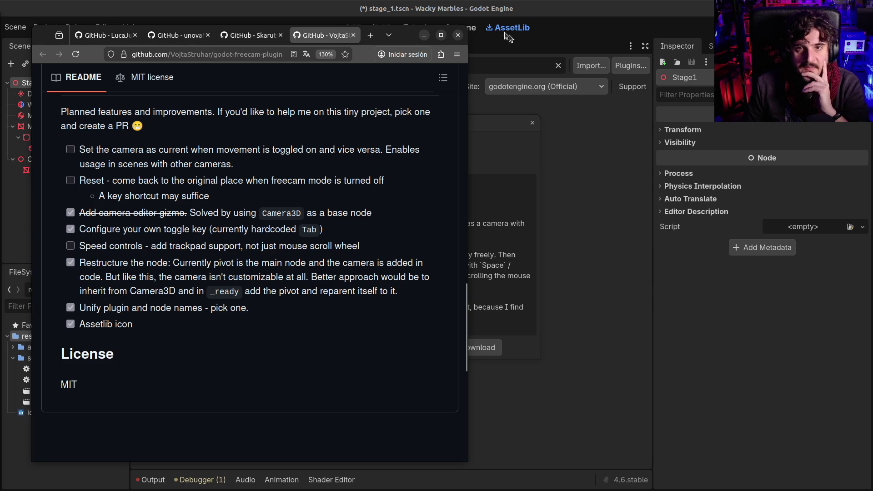
left_click(425, 35)
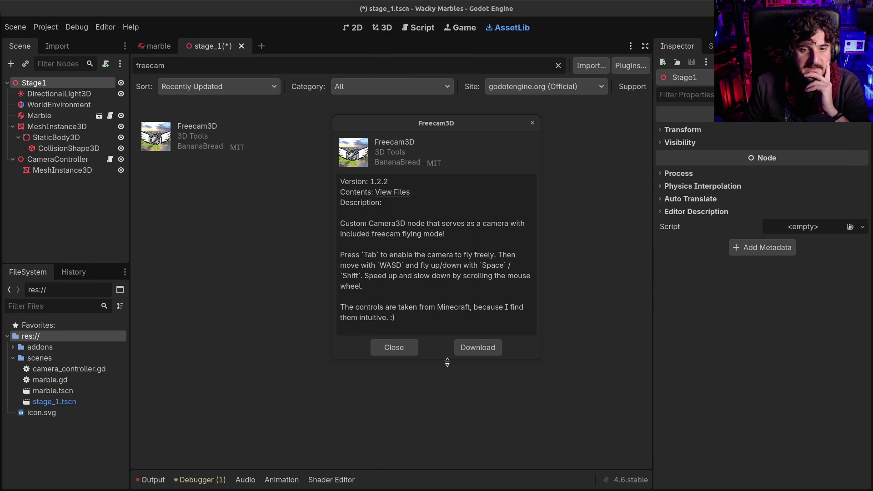
left_click(394, 347)
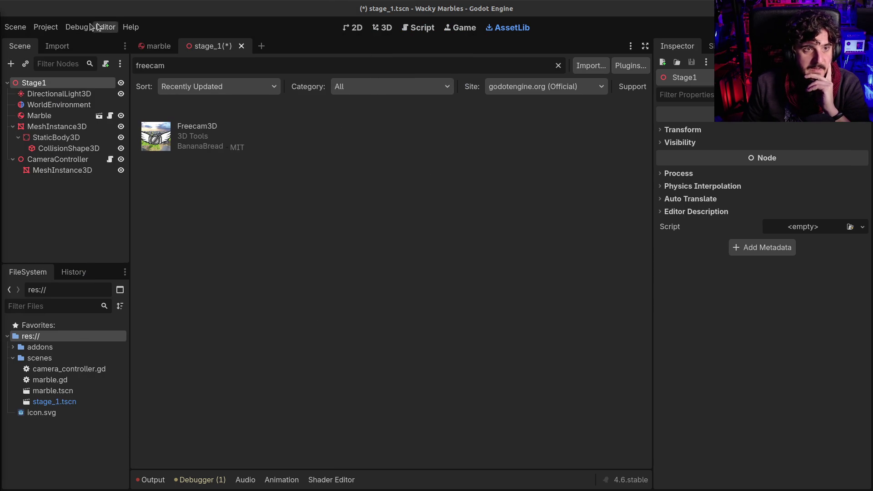
Check the installed plugins in Project Settings.
left_click(45, 27)
left_click(64, 40)
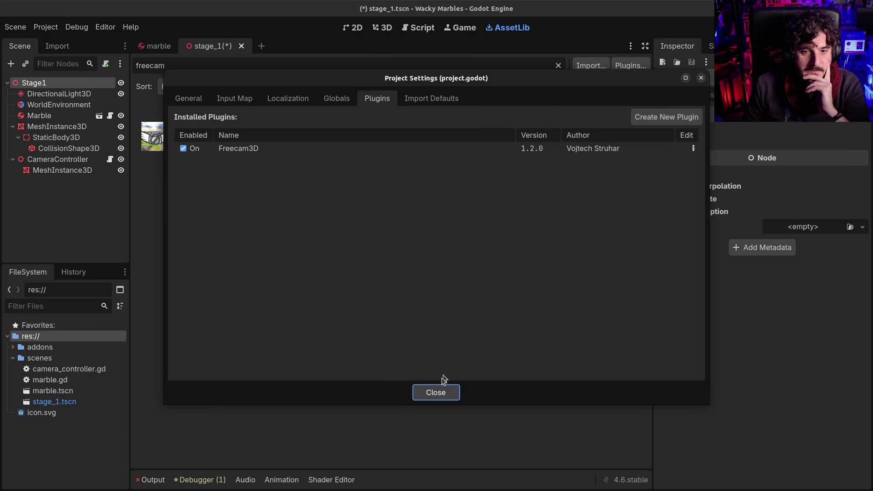
left_click(431, 389)
Add a Freecam3D child node under Stage1 via a 'free' search and view it in 3D.
double_click(35, 84)
key("Escape")
key("ctrl+a")
type("deb")
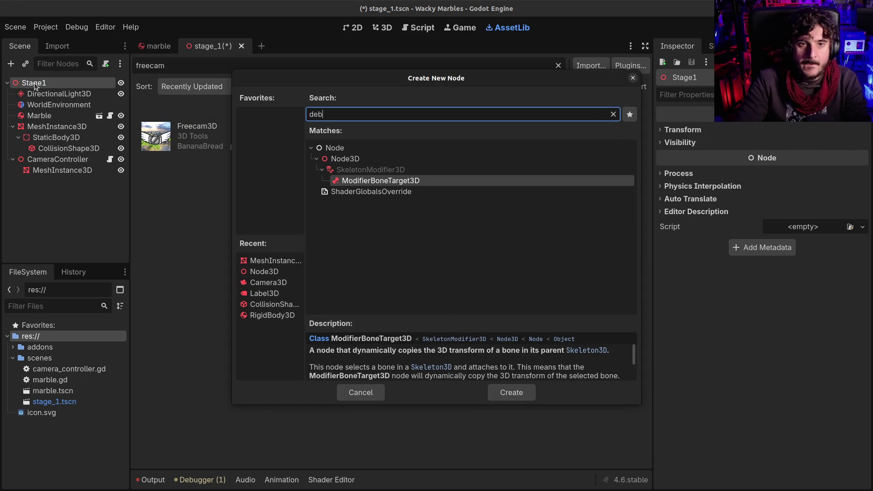
key("BackSpace")
key("BackSpace")
key("BackSpace")
type("free")
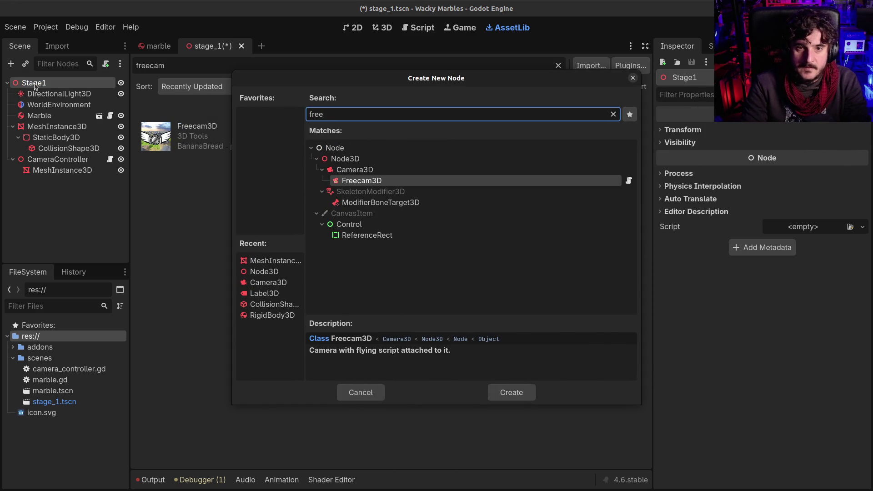
key("Return")
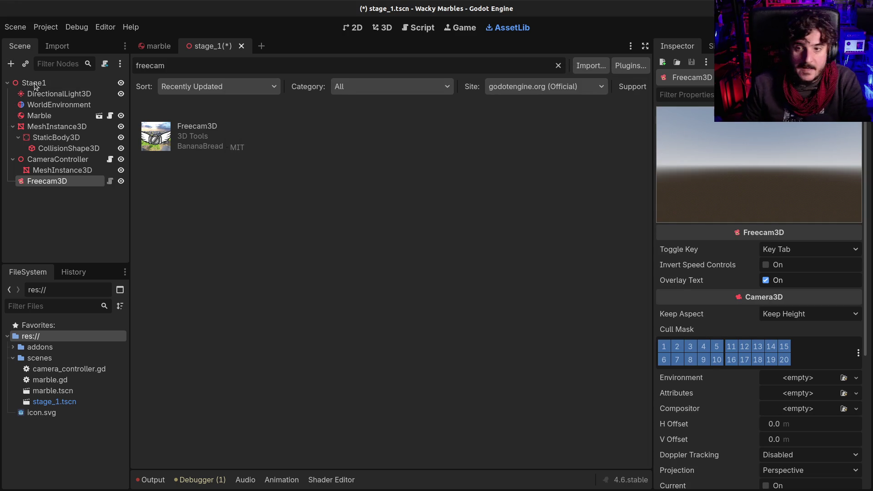
left_click(383, 28)
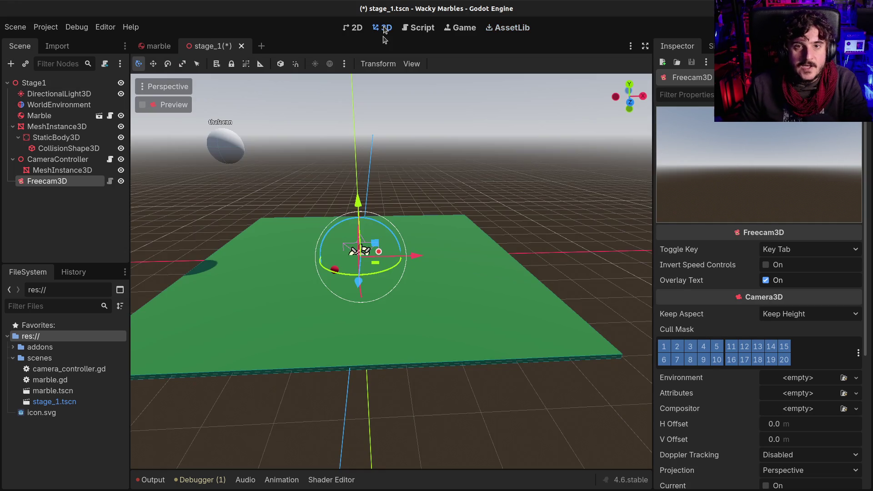
Move Freecam3D toward the platform's front edge and delete the CameraController node.
mouse_move(360, 277)
left_mouse_down()
mouse_move(348, 316)
mouse_move(337, 210)
mouse_move(325, 318)
left_mouse_up()
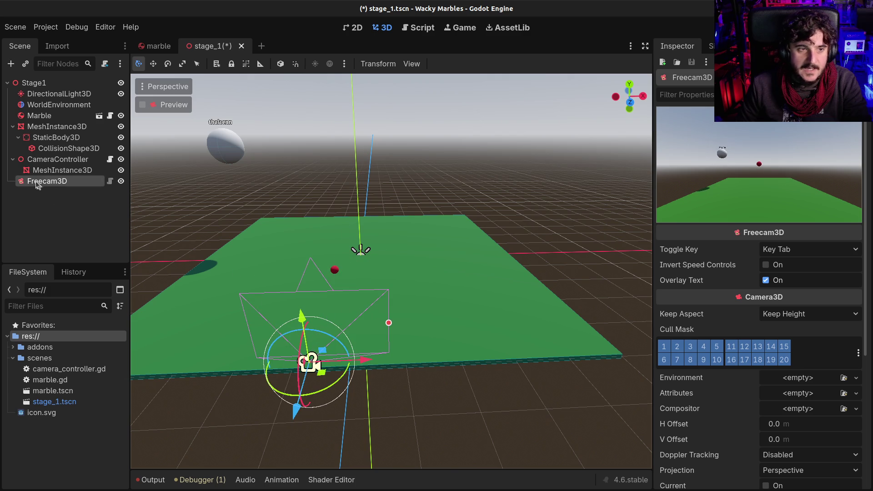
left_click(50, 159)
key("Delete")
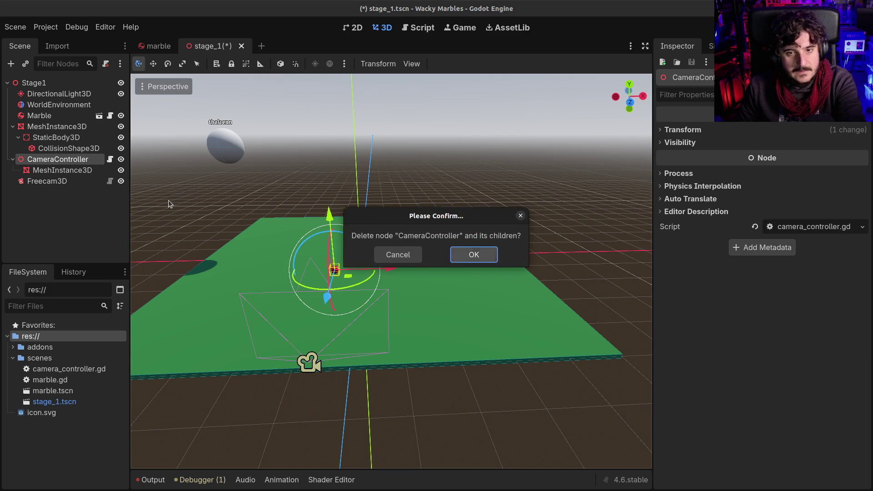
key("Return")
left_click(70, 159)
Delete camera_controller.gd, make Freecam3D the current camera, and run the scene.
left_click(96, 369)
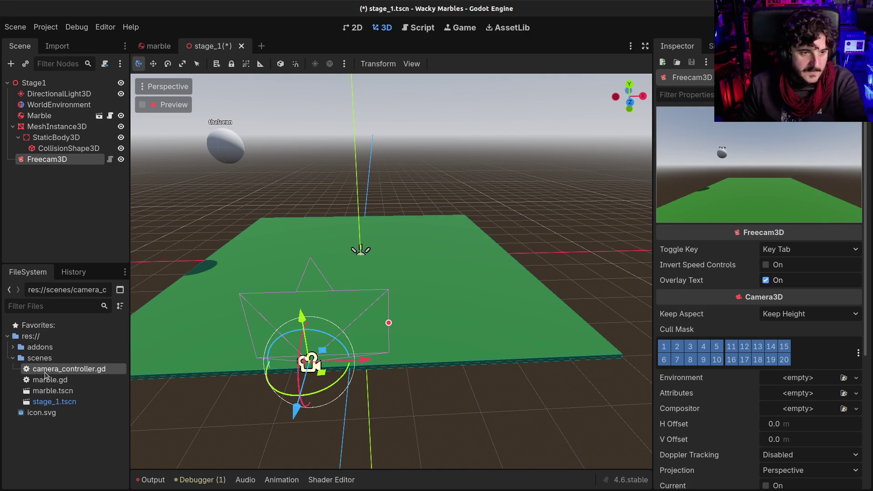
key("Delete")
key("Return")
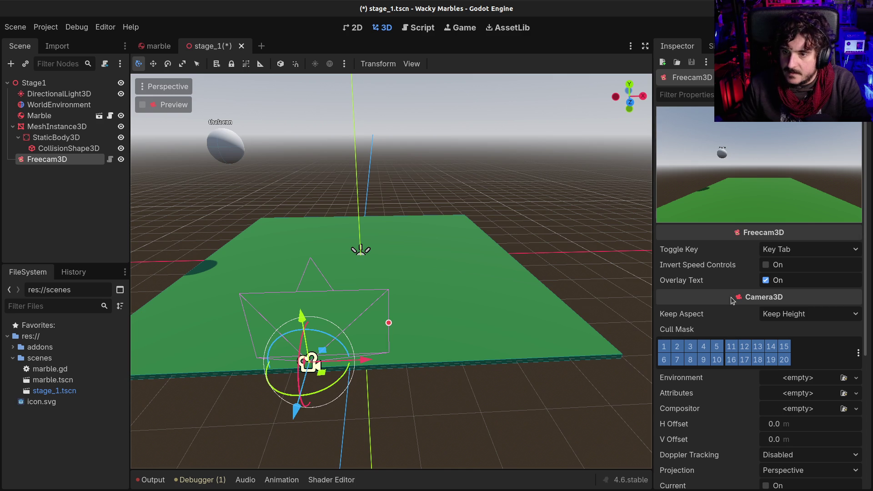
scroll(731, 301, "down", 3)
left_click(788, 347)
key("F6")
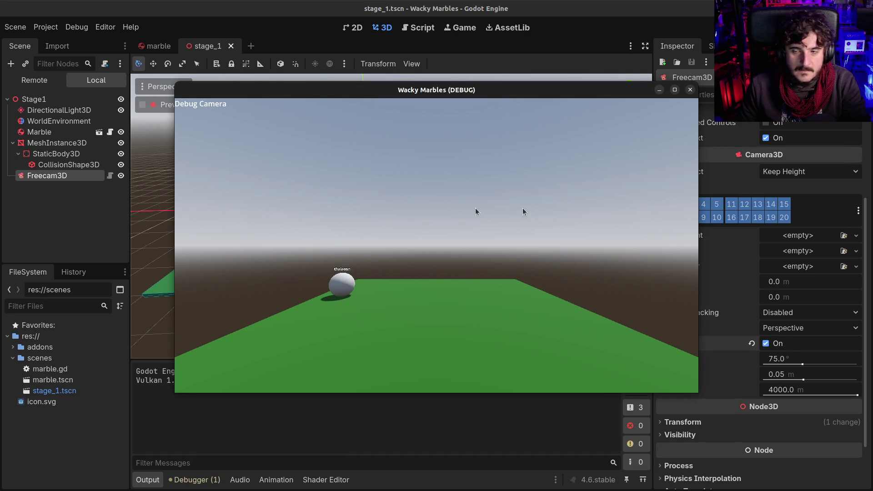
Try changing the Freecam3D toggle key, leave it at Tab, and rerun the stage.
left_click(689, 89)
scroll(708, 236, "up", 5)
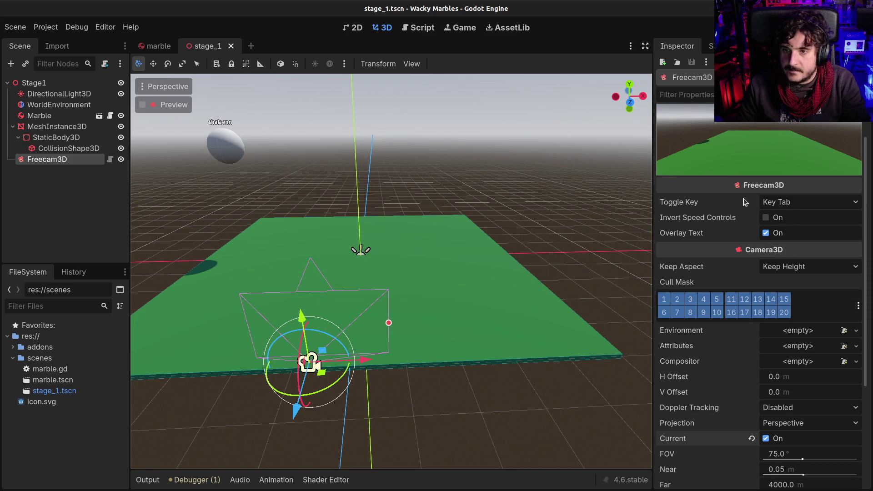
left_click(789, 202)
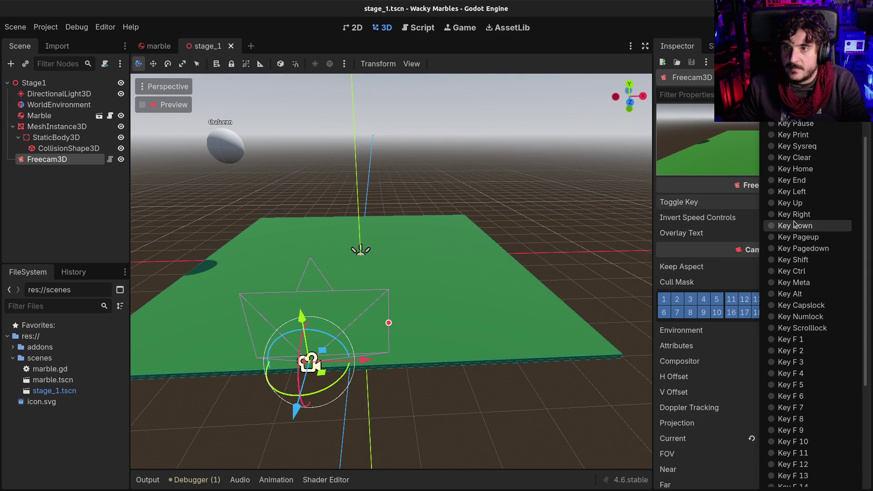
key("Escape")
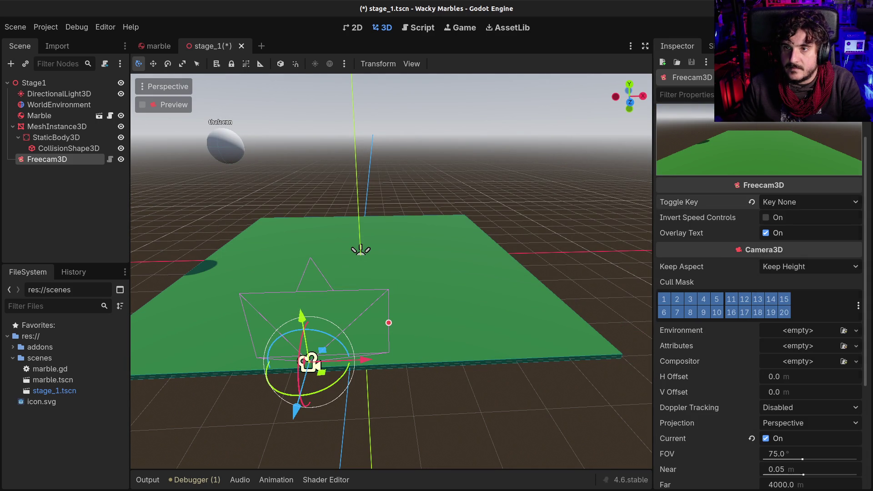
key("F5")
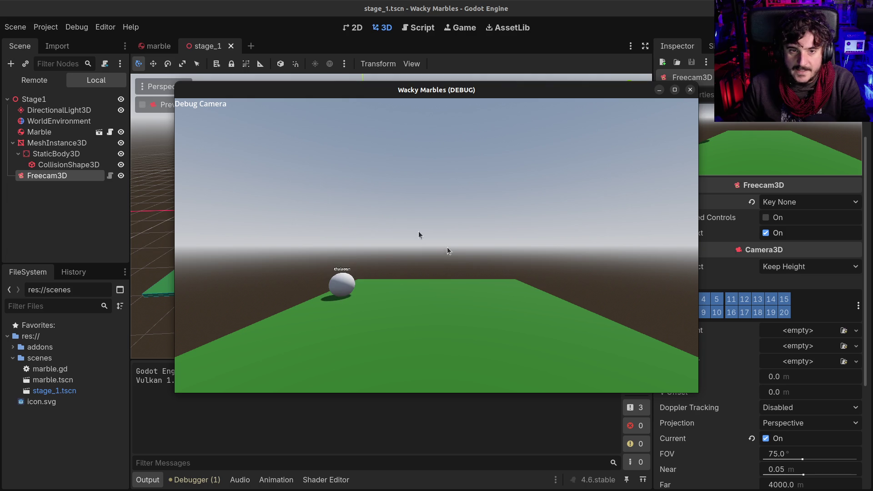
left_click(690, 89)
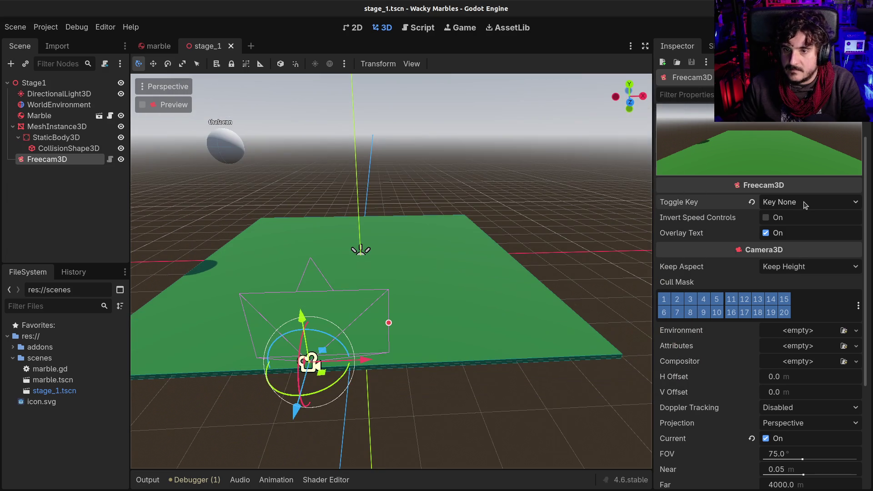
left_click(806, 202)
left_click(752, 202)
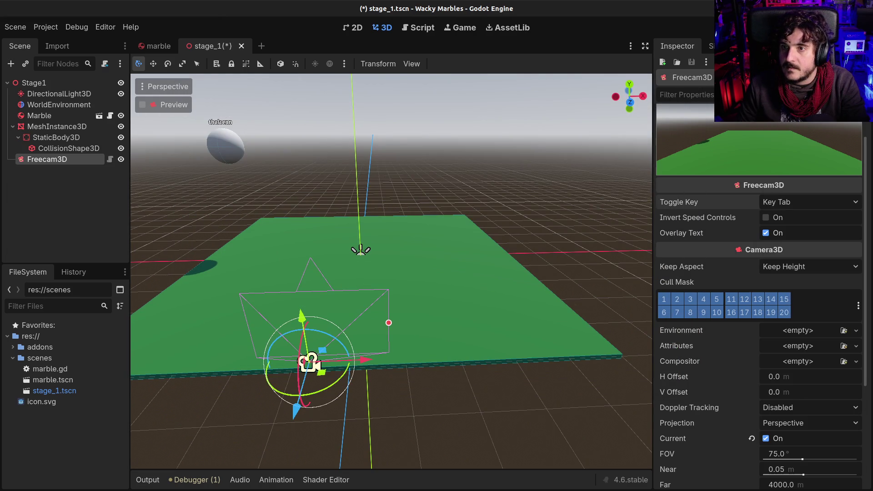
key("F5")
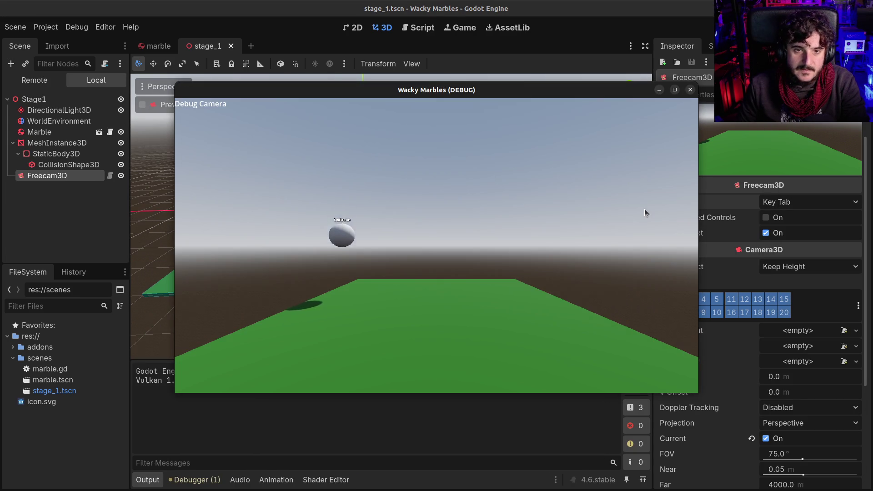
Fly the debug camera with WASD around the platform and close to the marble, then stop with F8.
key("a")
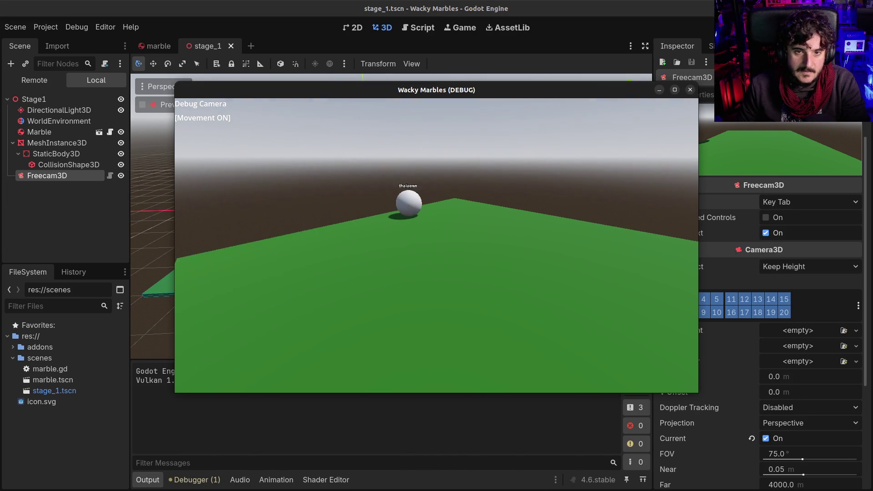
key("s")
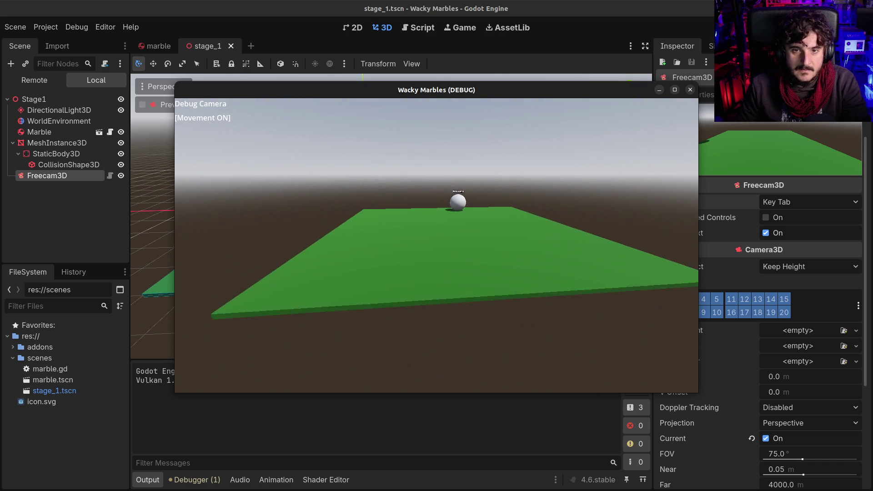
key("w")
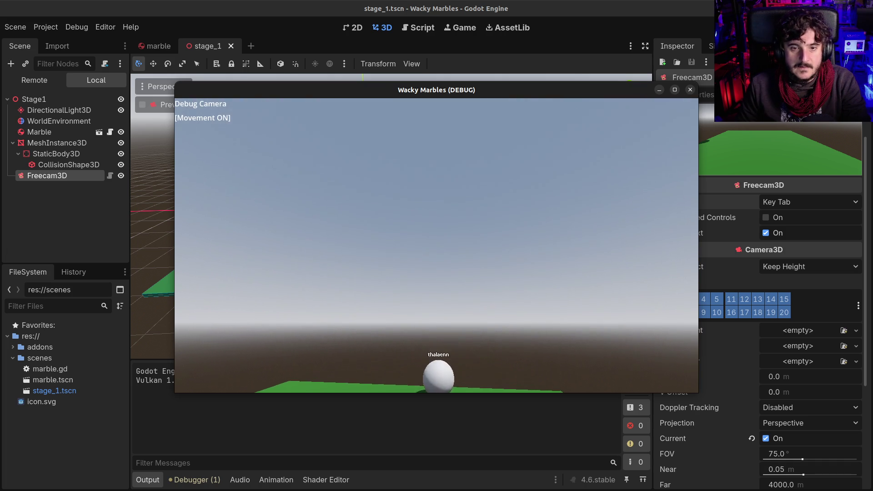
key("s")
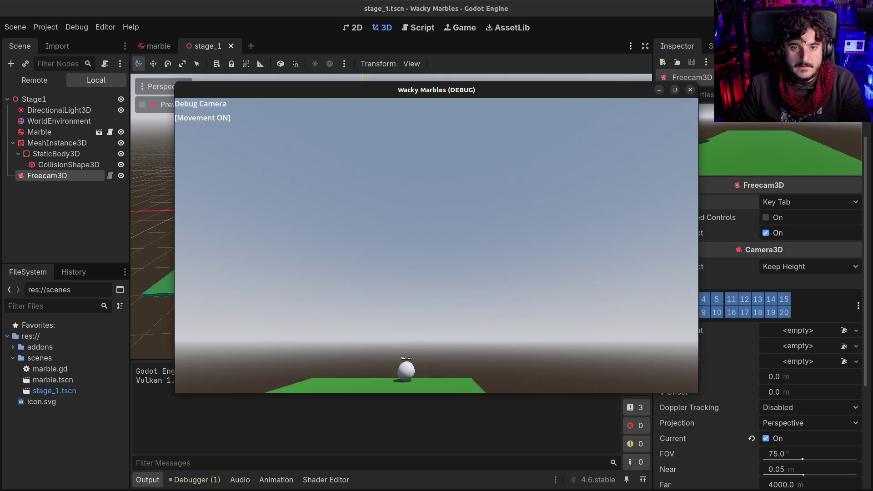
key("w")
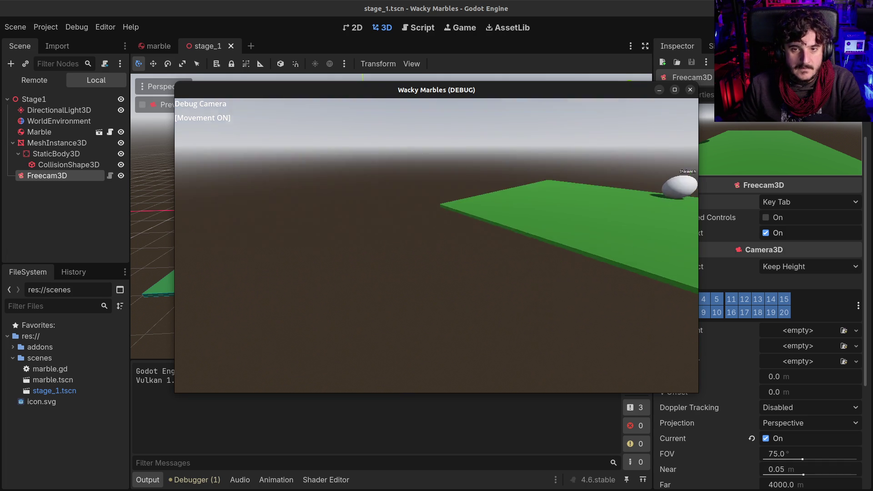
key("w")
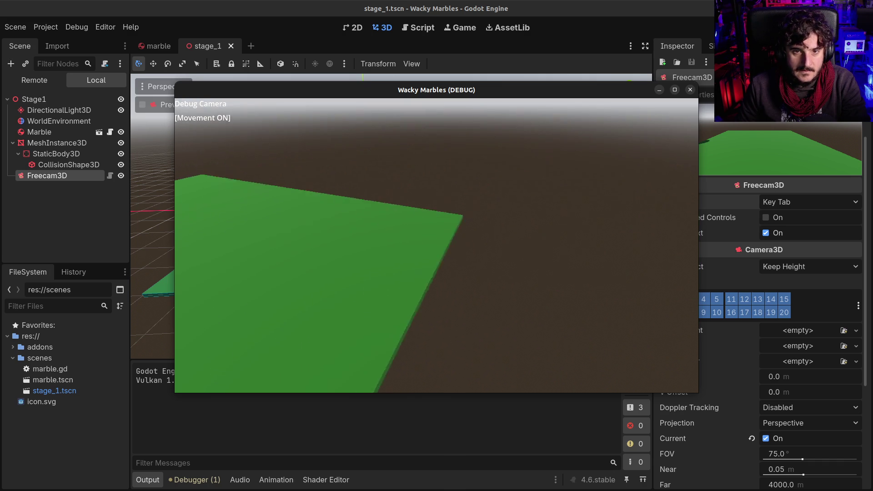
key("w")
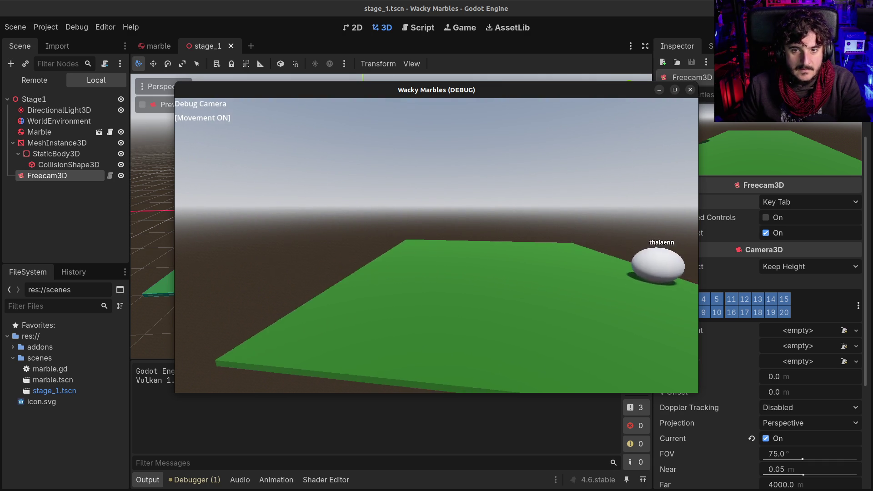
key("w")
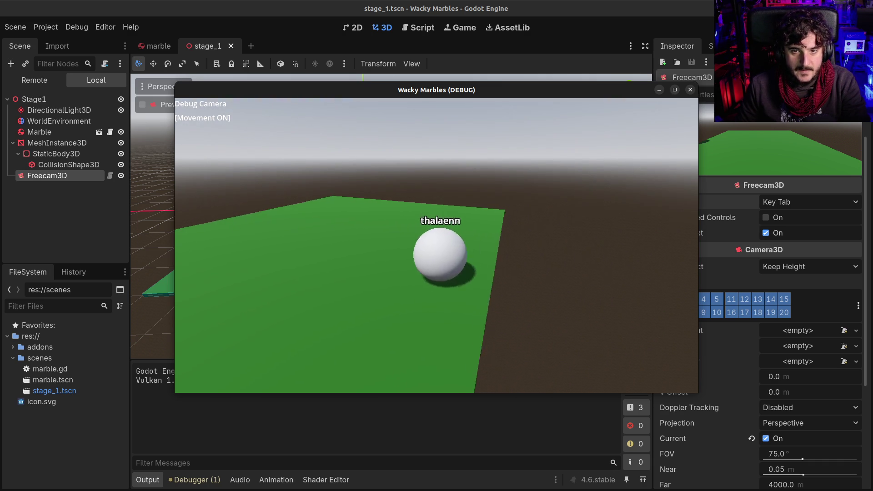
key("s")
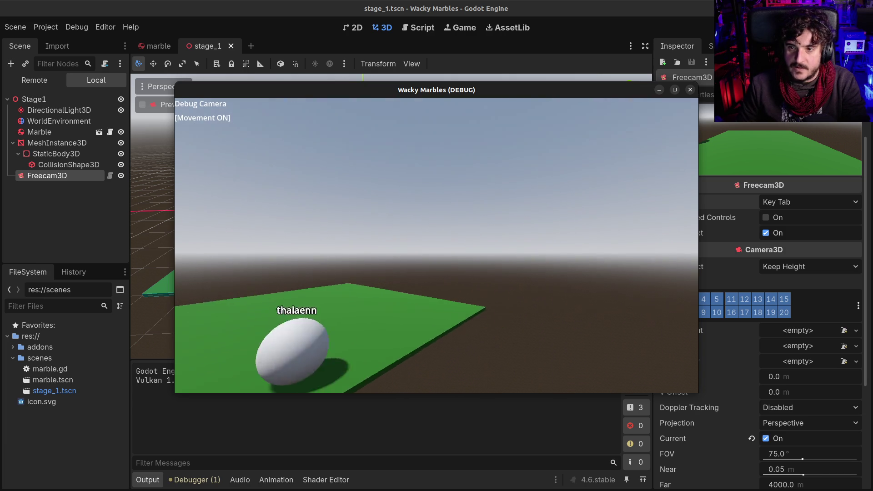
key("F8")
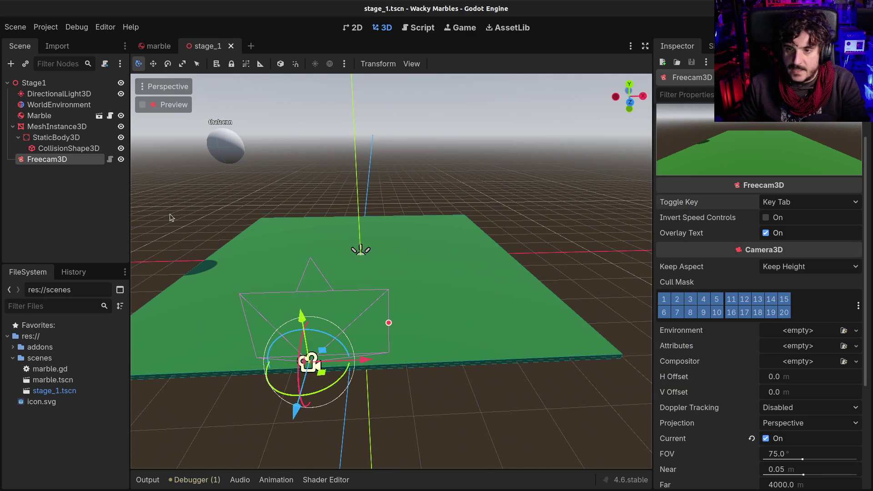
scroll(154, 204, "up", 3)
mouse_move(0, 41)
left_mouse_down()
mouse_move(583, 42)
mouse_move(519, 39)
mouse_move(519, 51)
left_mouse_up()
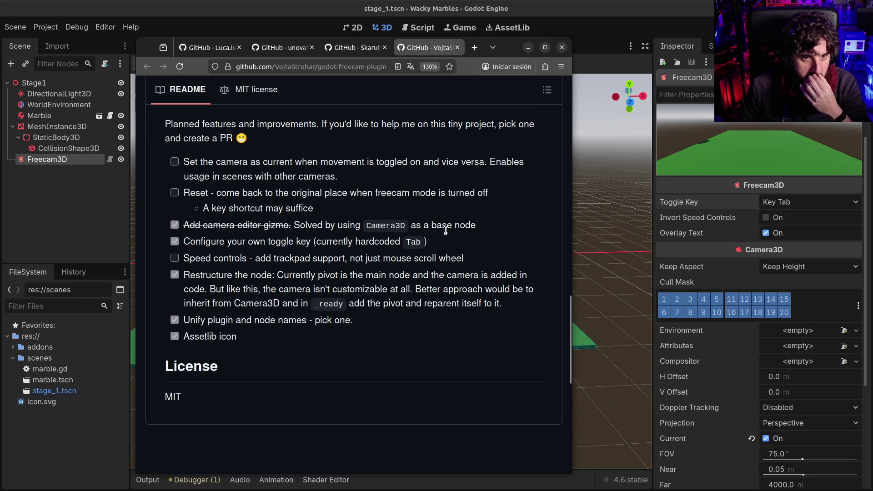
left_click(528, 47)
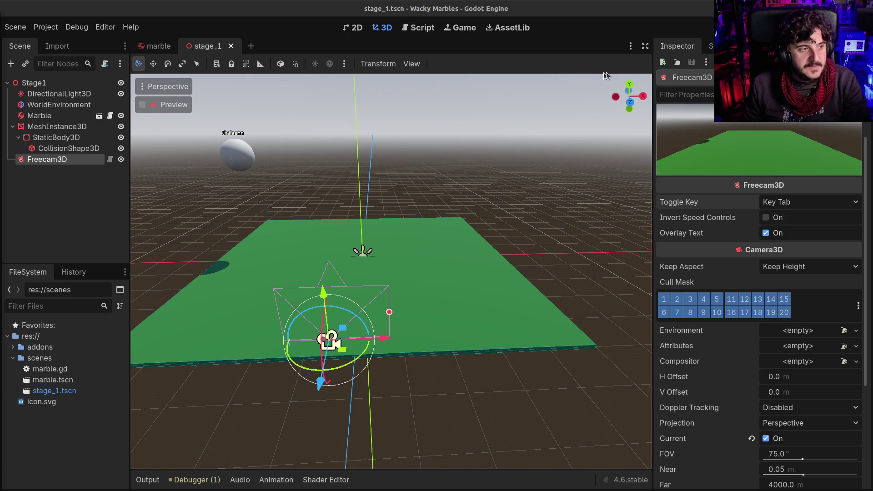
Test-fly the stage with Tab-toggled freecam movement, stop the game, and open freecam.gd.
key("F5")
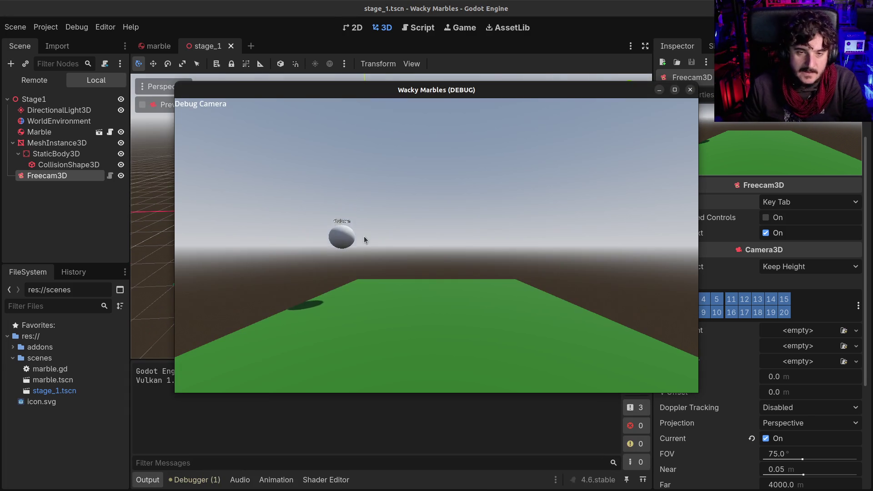
key("Tab")
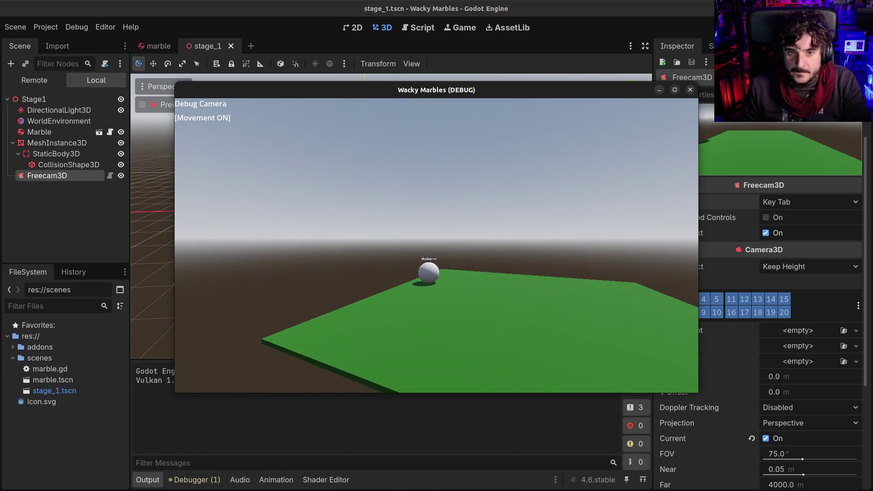
key("w")
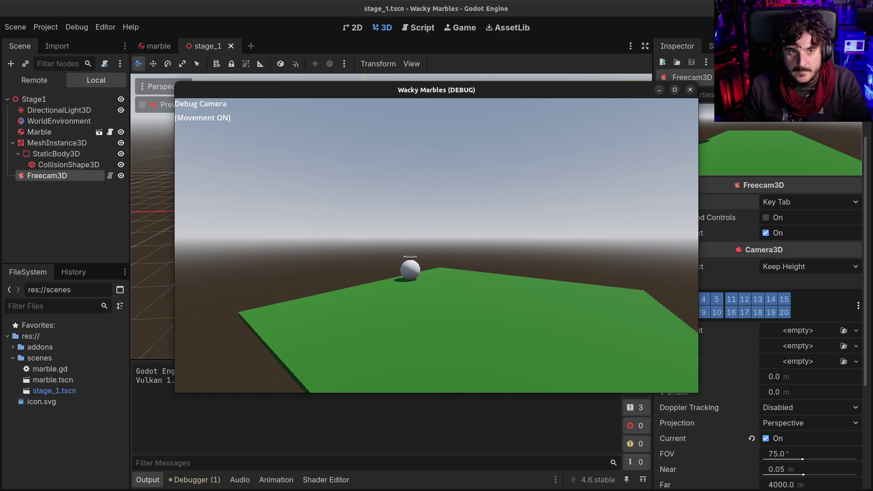
key("Tab")
key("Tab")
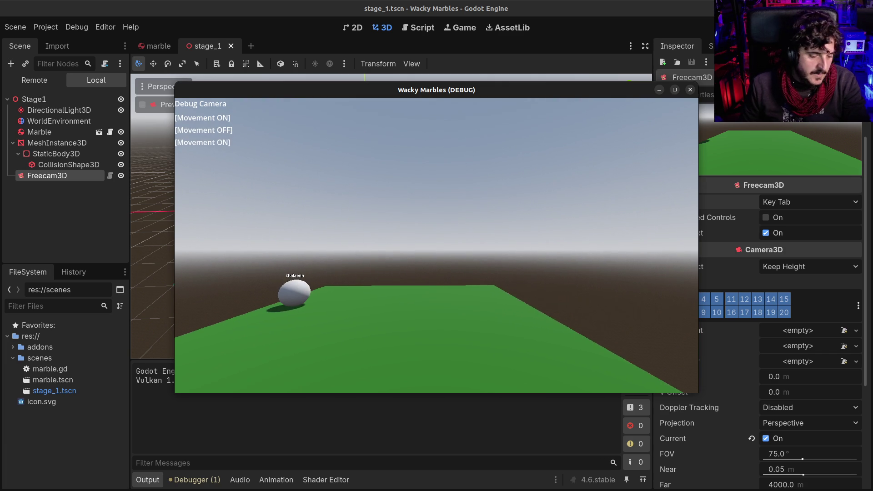
key("F8")
left_click(110, 159)
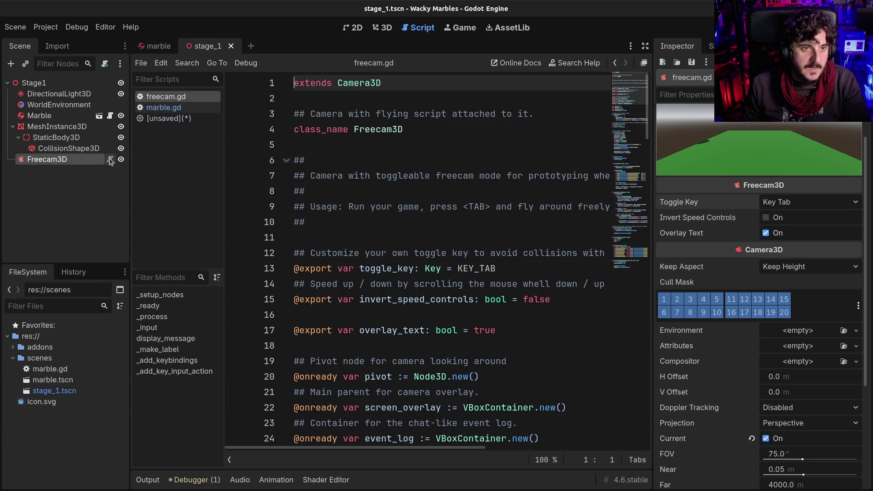
Scroll freecam.gd to the _add_keybindings lines 130–136 for the up/down keys.
left_click(408, 253)
scroll(476, 309, "down", 4)
scroll(476, 327, "down", 17)
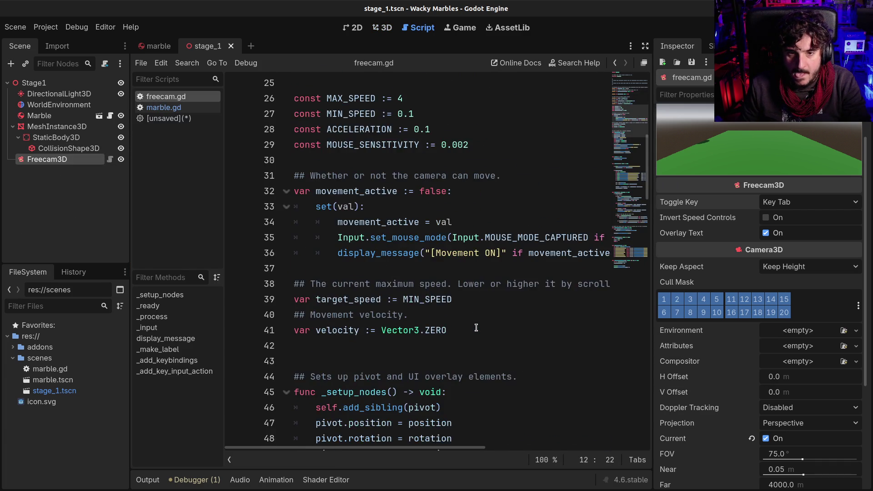
scroll(476, 326, "down", 4)
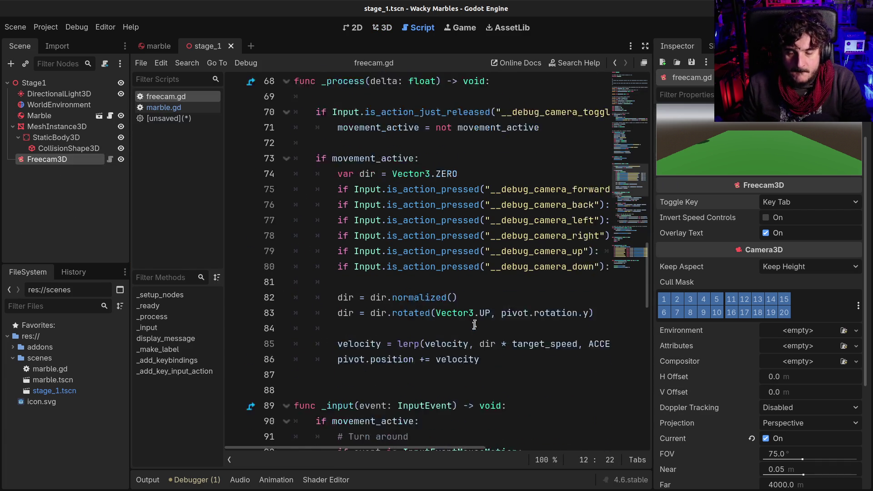
scroll(472, 330, "up", 2)
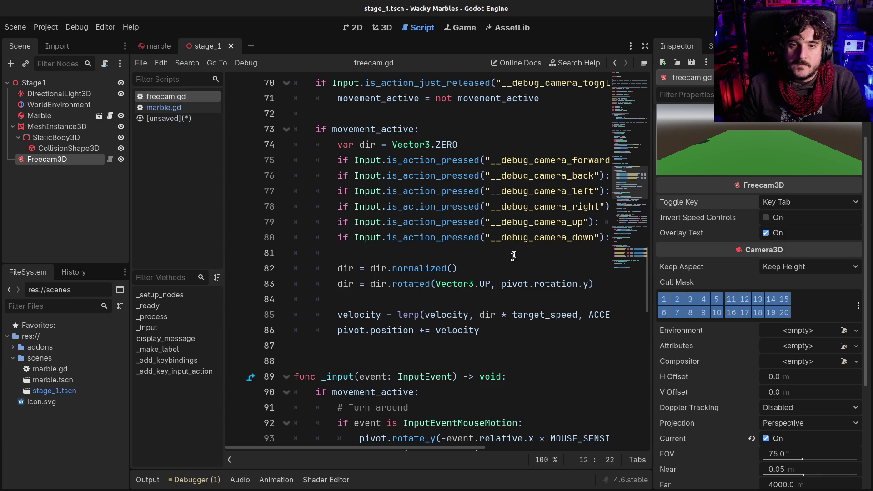
scroll(513, 254, "down", 7)
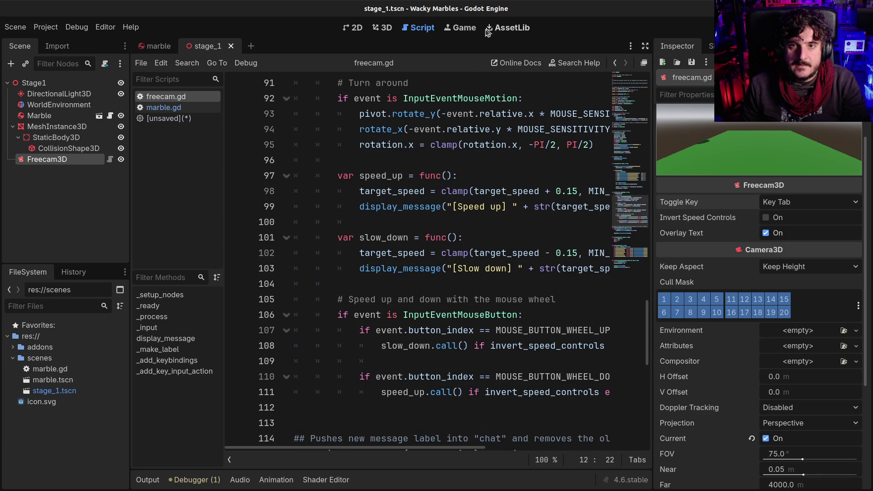
scroll(439, 273, "down", 3)
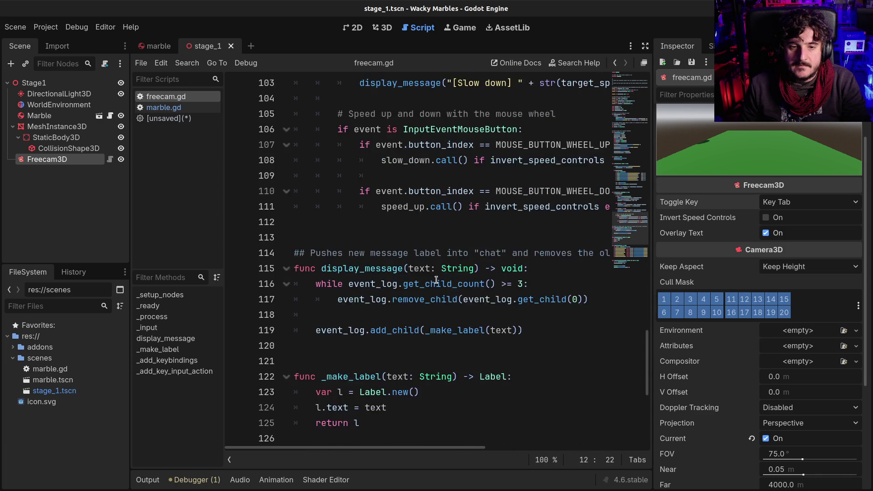
scroll(436, 279, "down", 7)
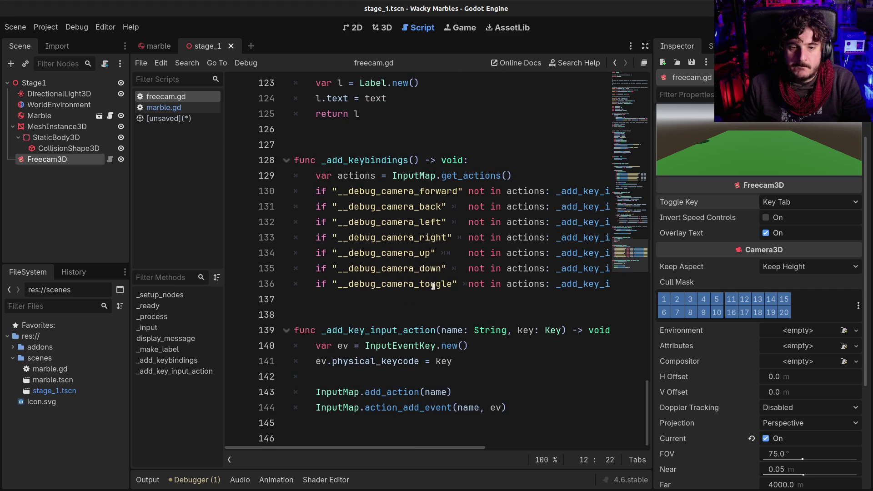
scroll(433, 285, "up", 7)
scroll(395, 255, "down", 7)
left_click_drag(360, 186, 455, 268)
left_click(455, 268)
mouse_move(453, 447)
left_mouse_down()
mouse_move(607, 449)
mouse_move(252, 435)
left_mouse_up()
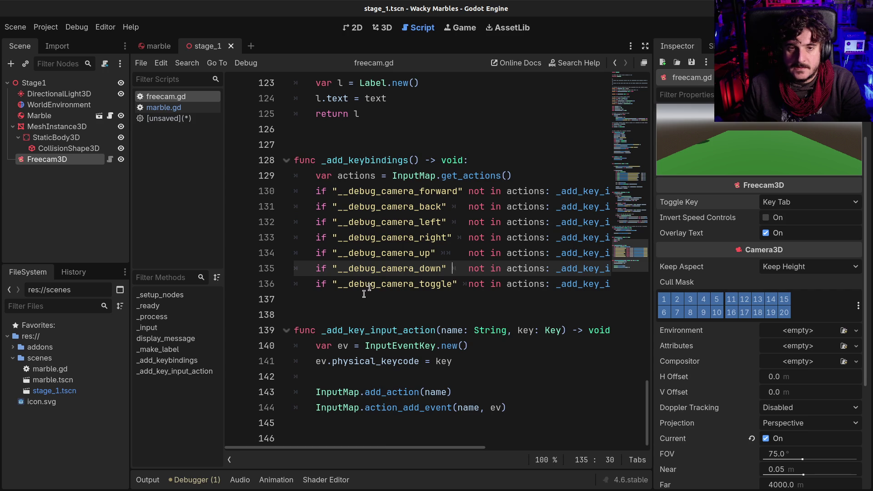
left_click_drag(409, 450, 567, 450)
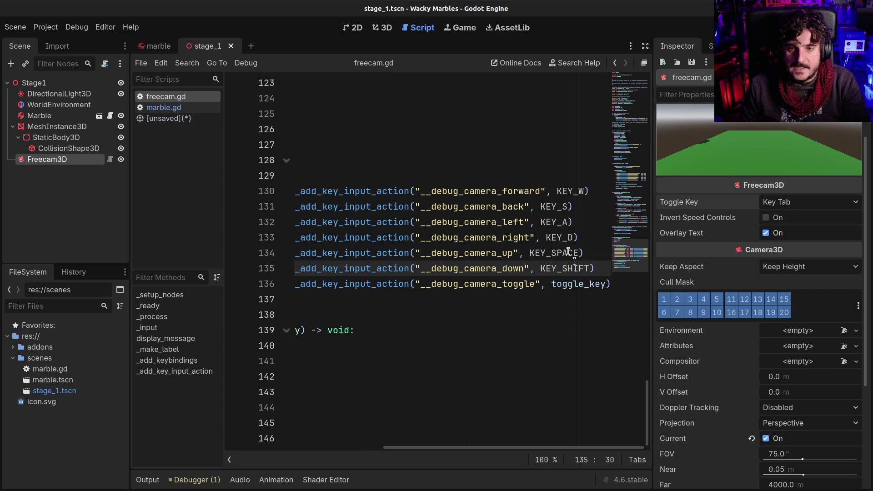
mouse_move(554, 265)
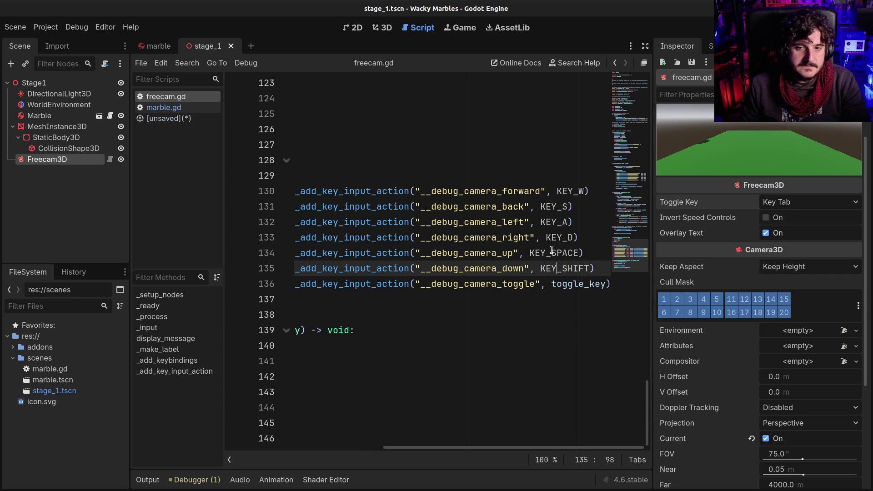
Change the up binding from KEY_SPACE to KEY_E and the down binding from KEY_SHIFT to KEY_Q.
double_click(552, 252)
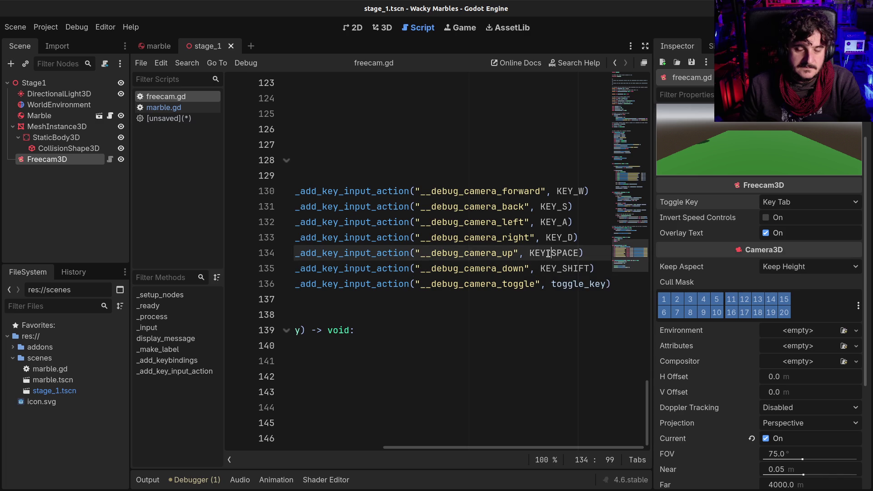
key("shift+Left")
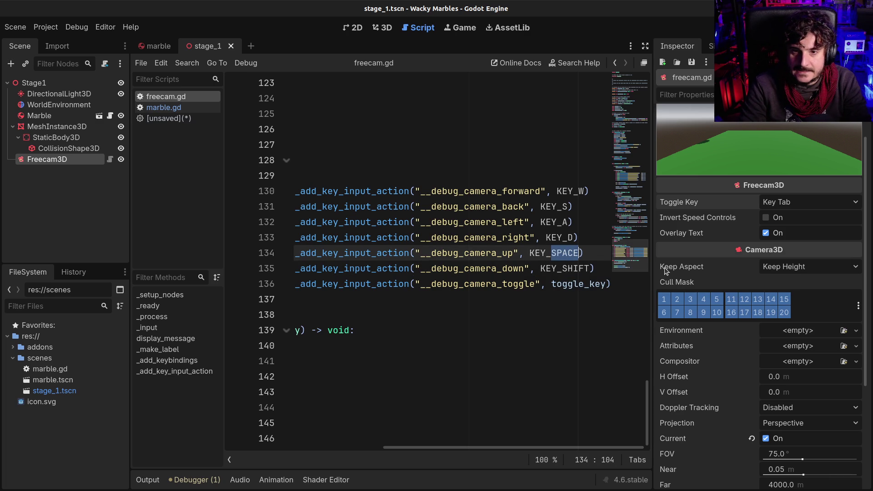
type("E")
key("Escape")
key("Down")
key("Right")
key("shift+Right")
key("shift+Right")
key("shift+Right")
type("Q")
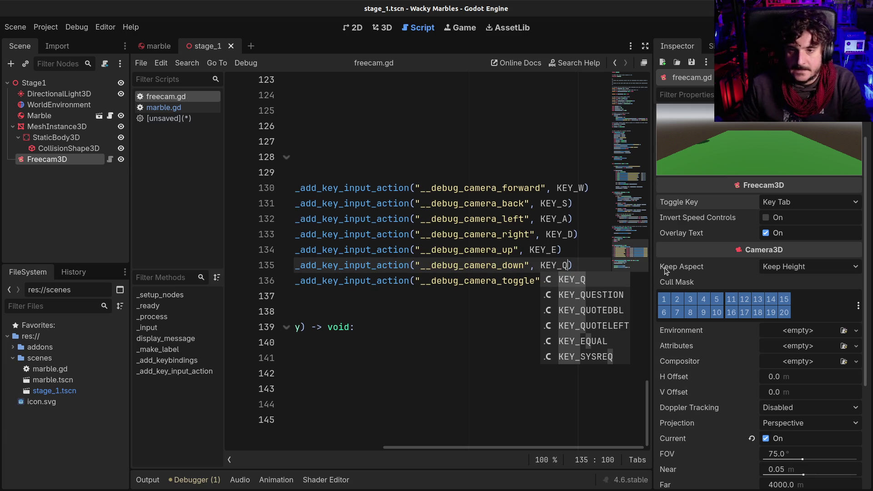
Save freecam.gd and run the stage scene.
left_click(458, 214)
key("ctrl+s")
key("F5")
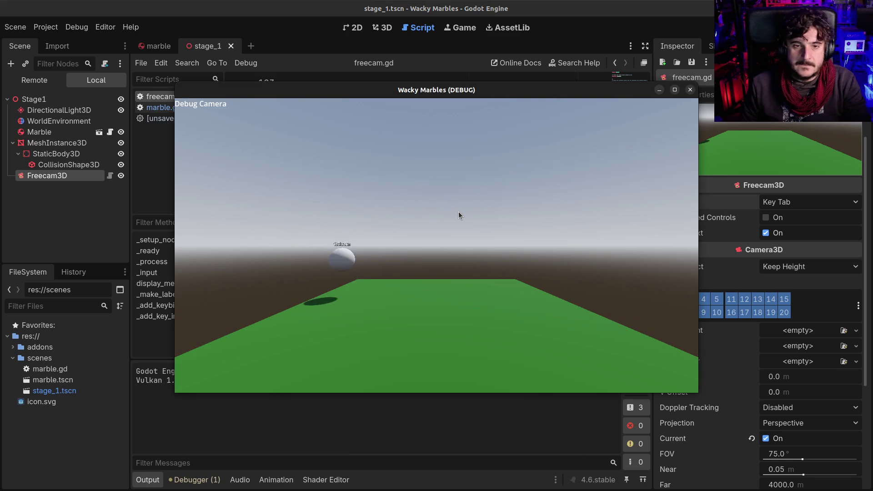
Enable free camera movement and fly the debug camera up and down with E and Q.
key("Tab")
key("e")
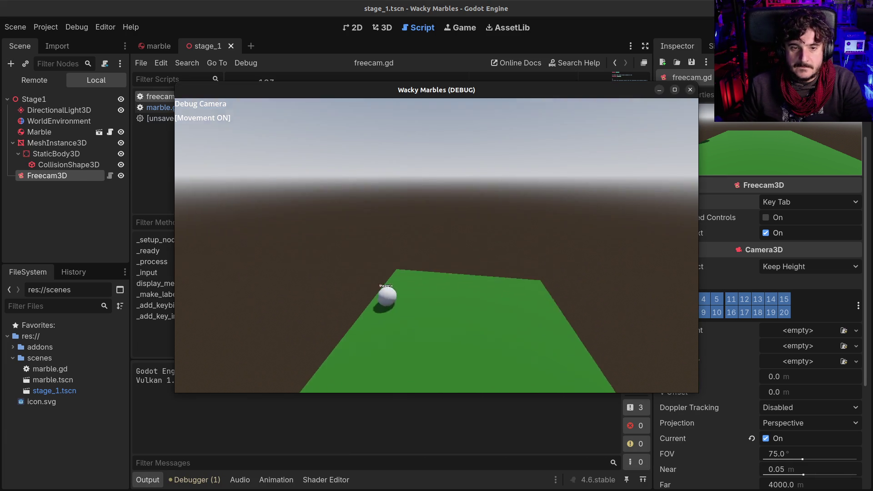
key("q")
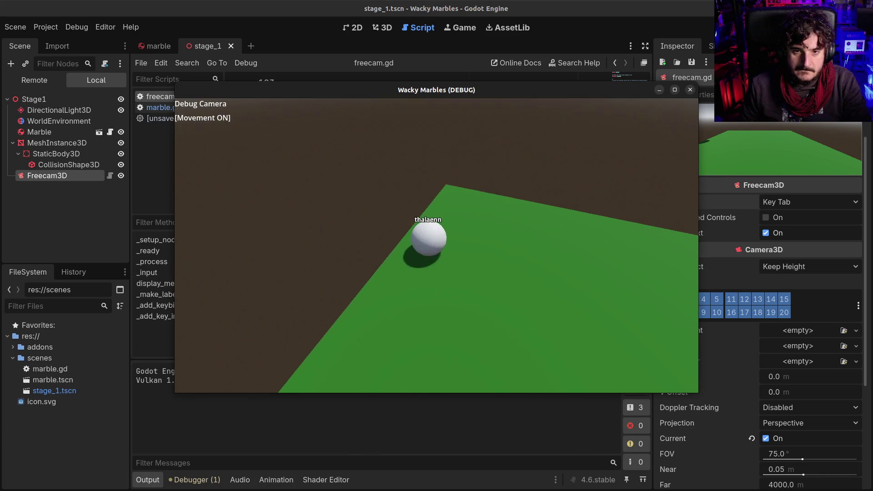
key("e")
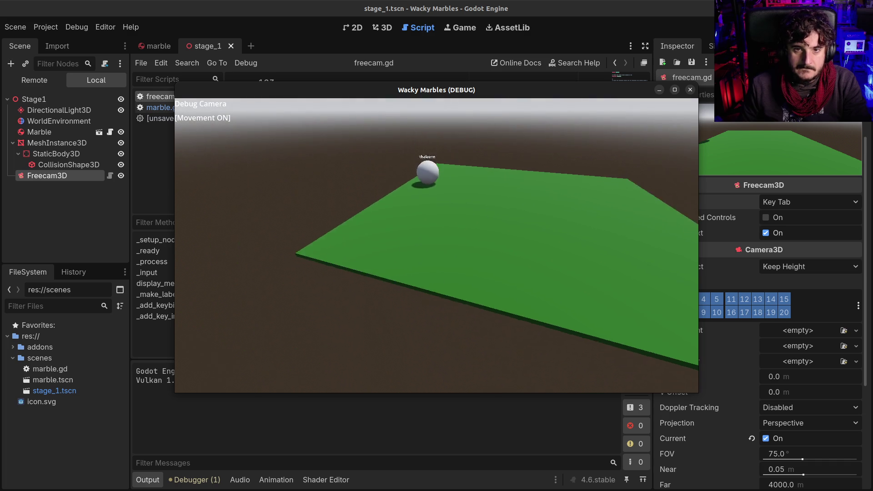
key("q")
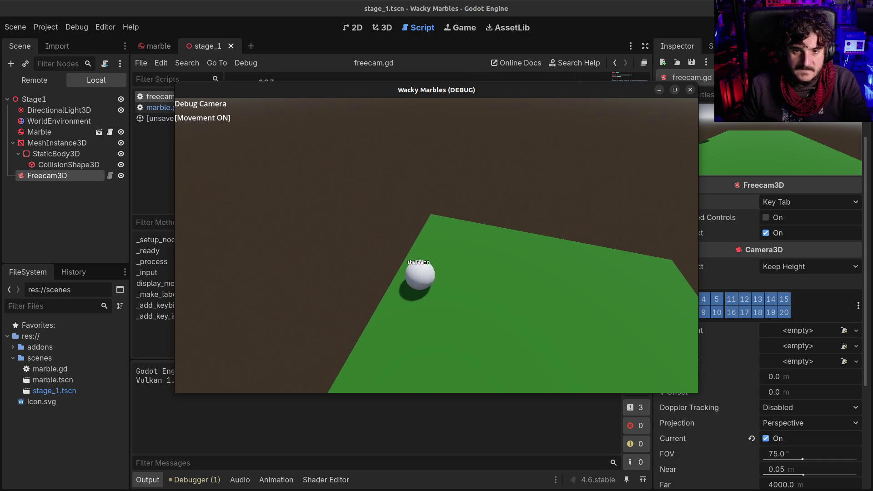
key("e")
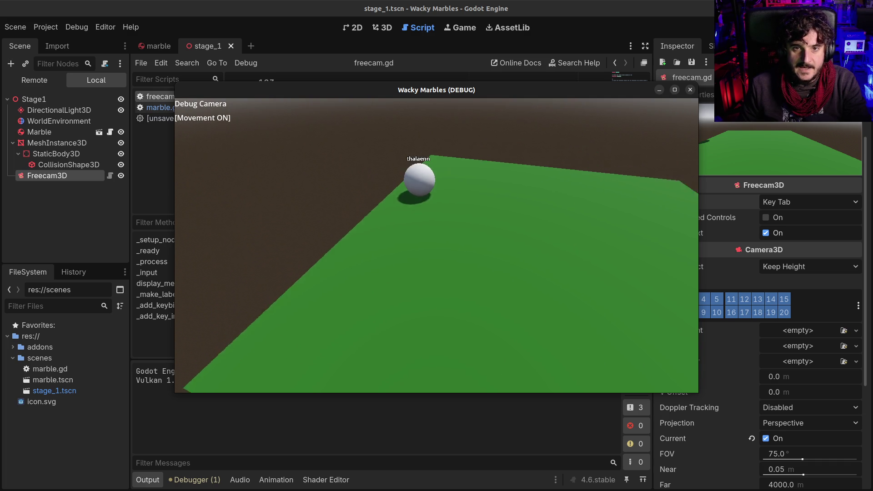
key("q")
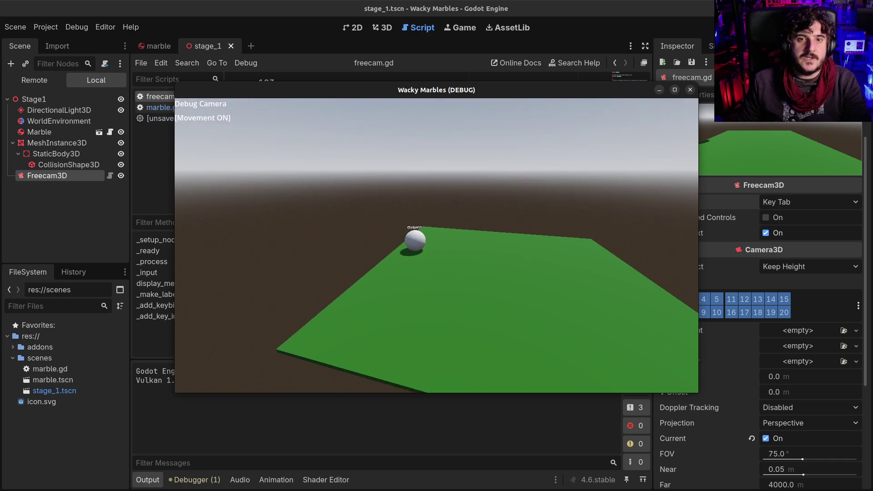
Fly the debug camera forward and back over the plane toward the marble, then stop the game.
key("w")
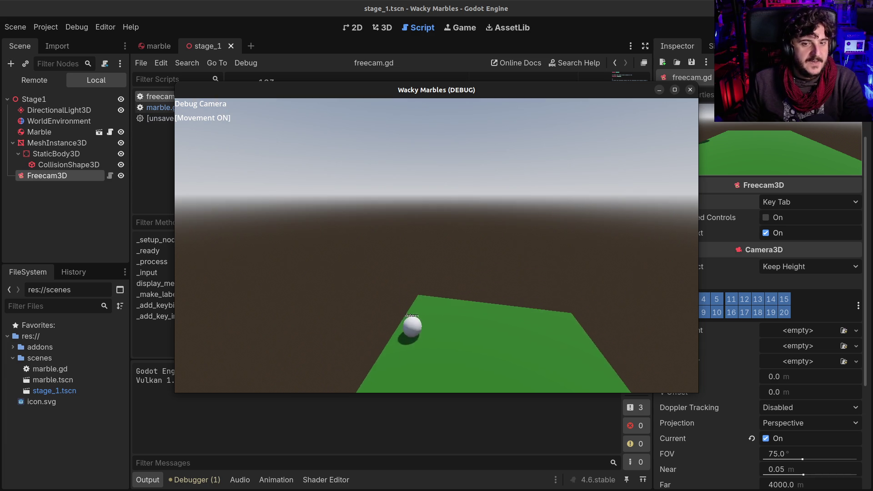
key("s")
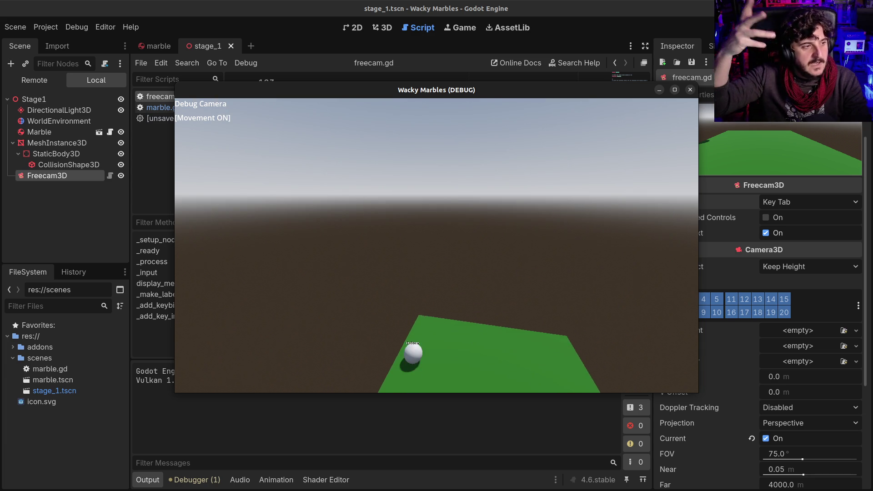
key("e")
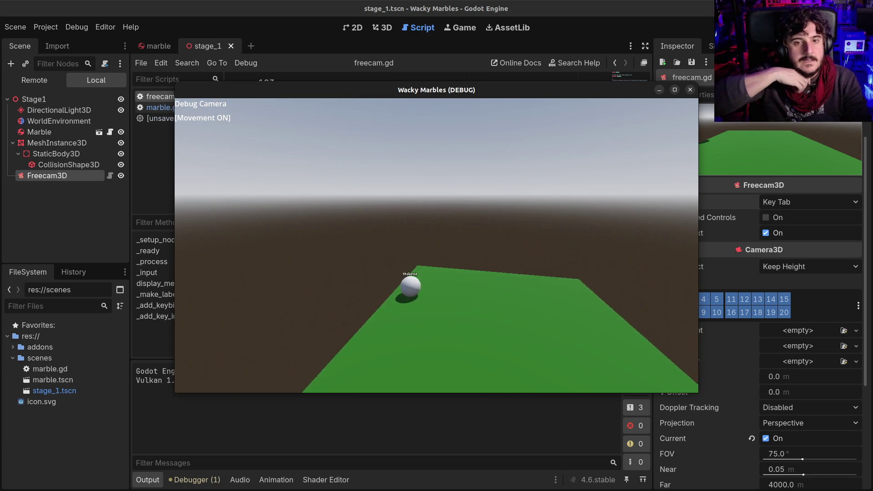
key("q")
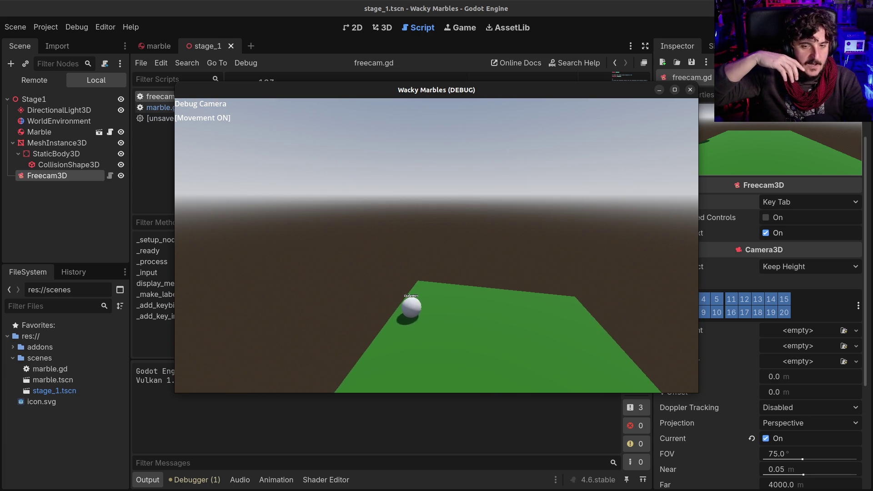
key("q")
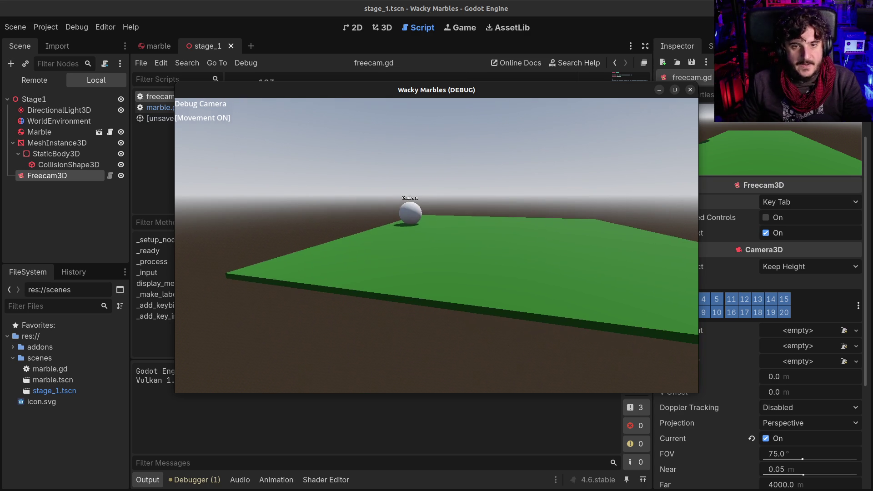
key("w")
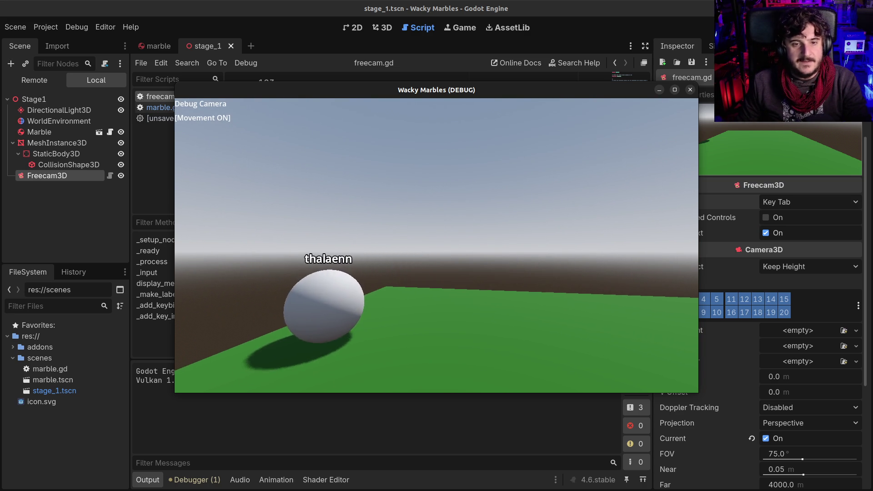
mouse_move(436, 245)
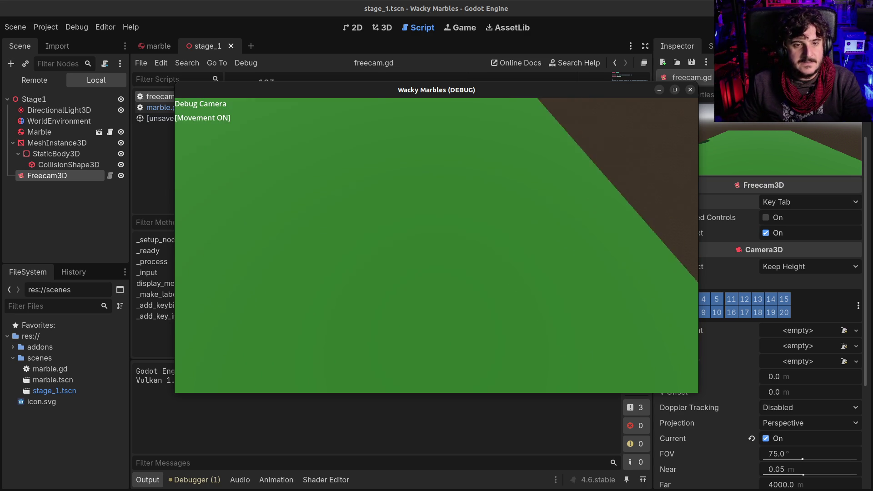
key("s")
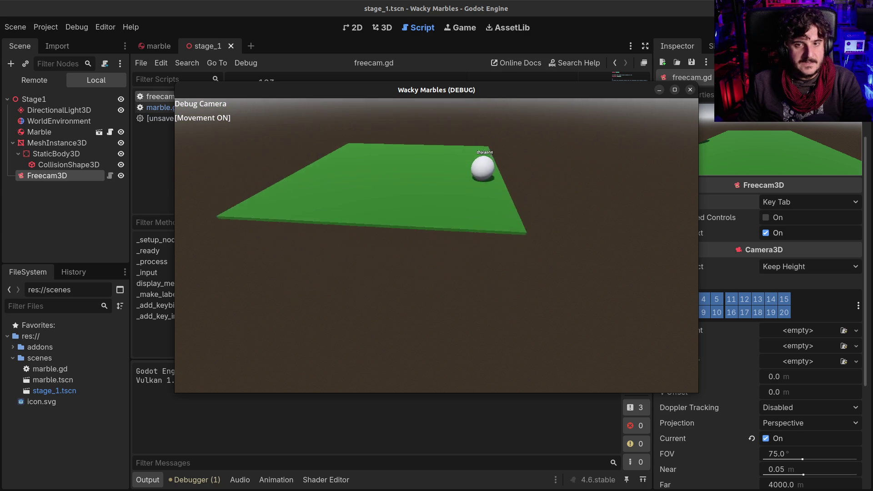
key("w")
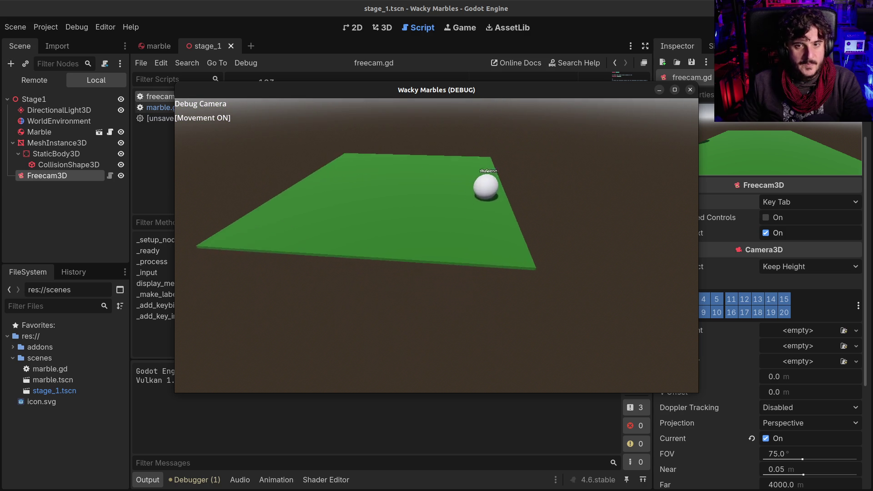
key("w")
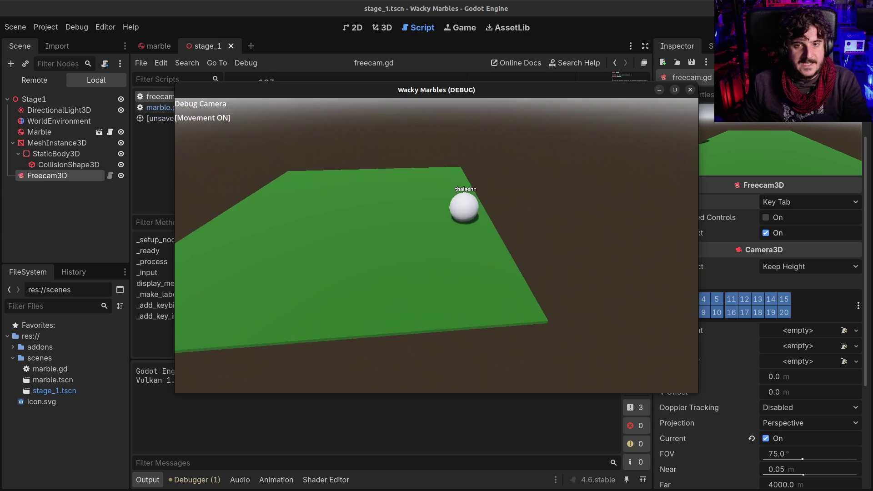
key("s")
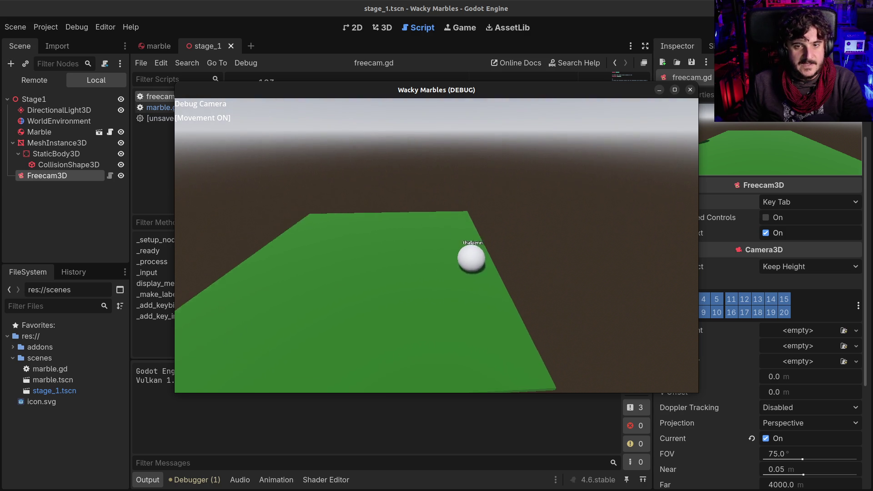
key("w")
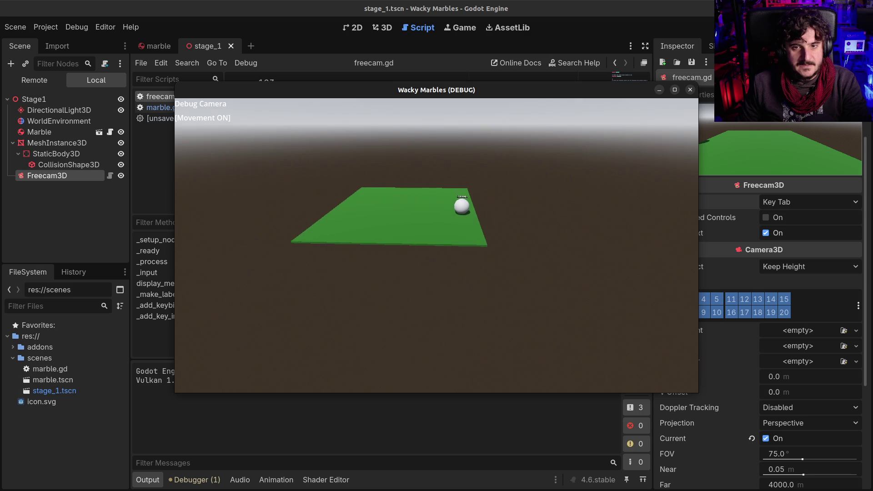
key("F8")
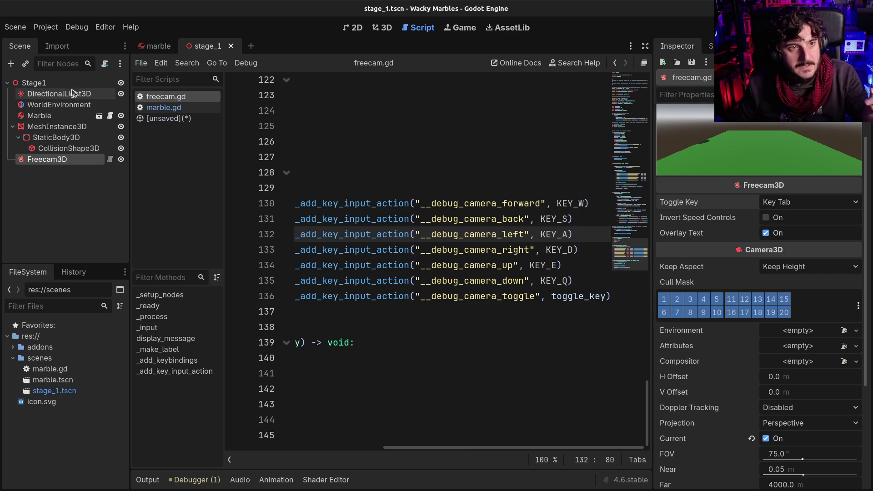
Select Stage1, switch to the 3D view, select MeshInstance3D, and return to AssetLib.
left_click(28, 82)
left_click(384, 28)
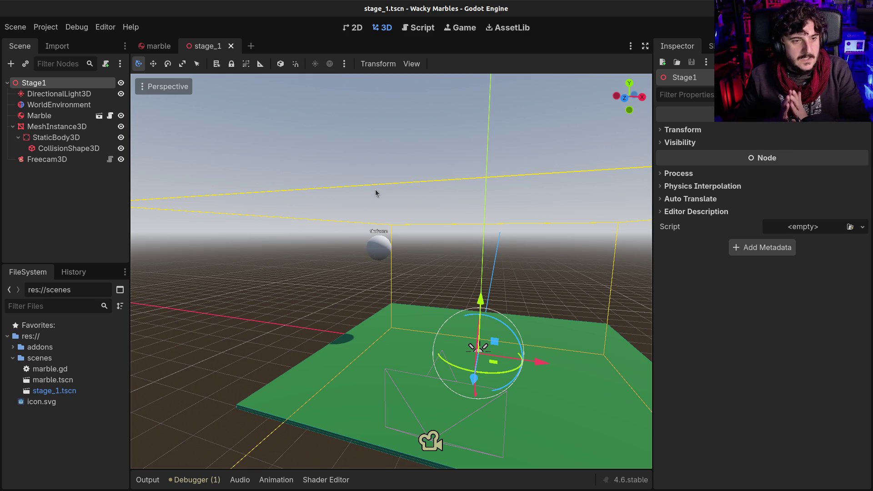
left_click(51, 130)
scroll(389, 269, "down", 5)
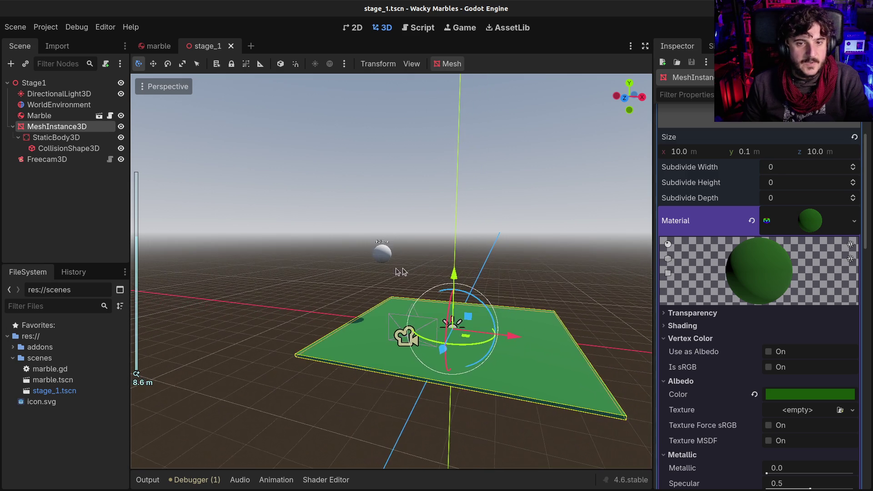
scroll(389, 266, "up", 10)
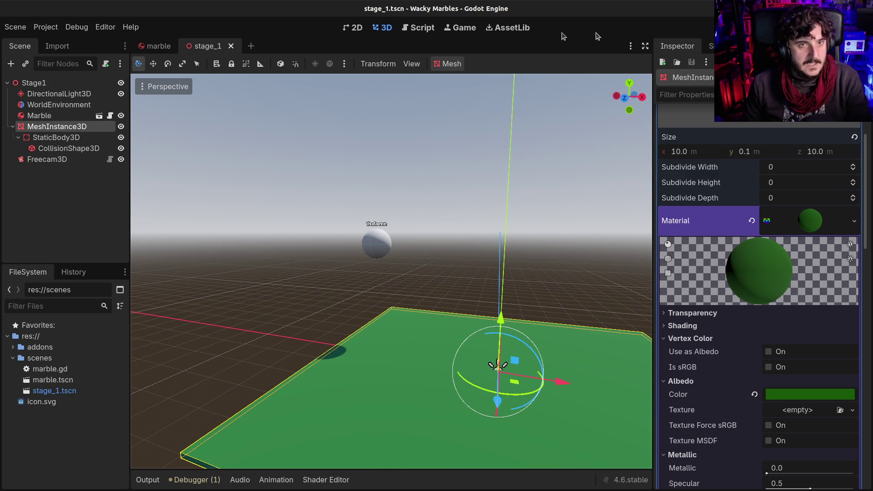
left_click(502, 29)
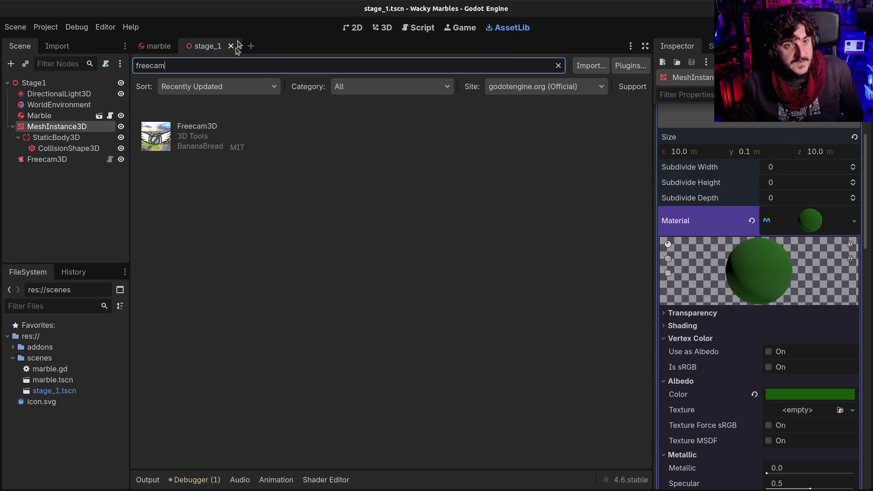
Replace the 'freecam' search with 'gift' and download GIFT - Godot IRC For Twitch.
double_click(232, 64)
key("BackSpace")
type("gift")
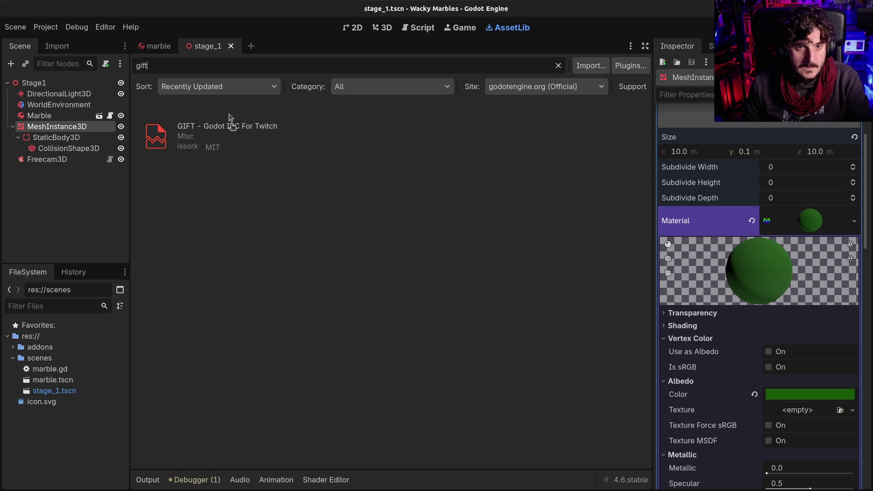
left_click(225, 128)
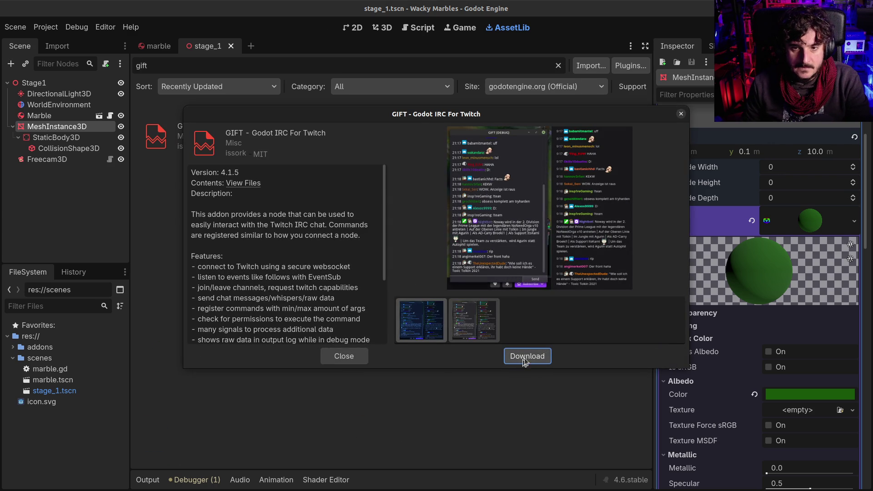
left_click(527, 356)
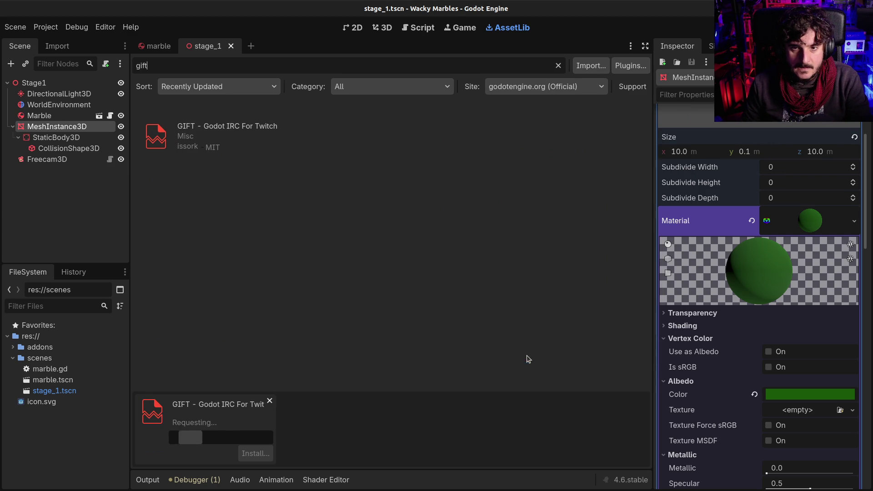
Review the GIFT asset's file contents and install it into the project.
scroll(436, 301, "down", 3)
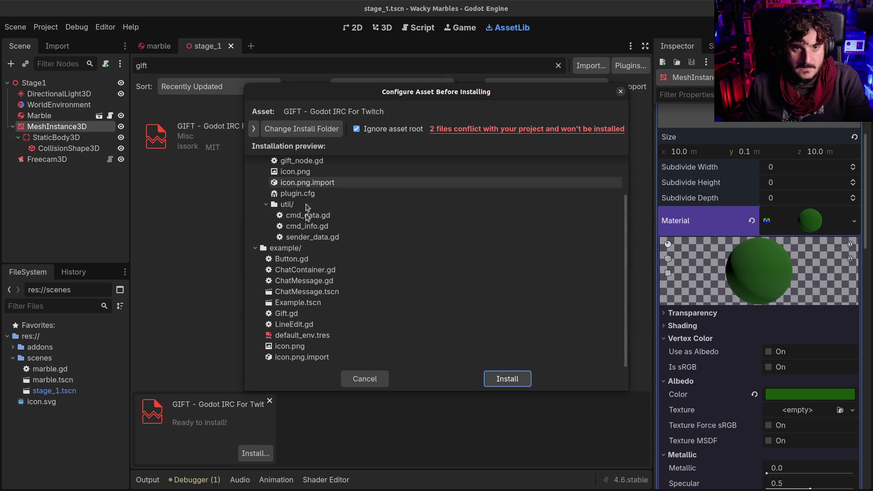
left_click(253, 129)
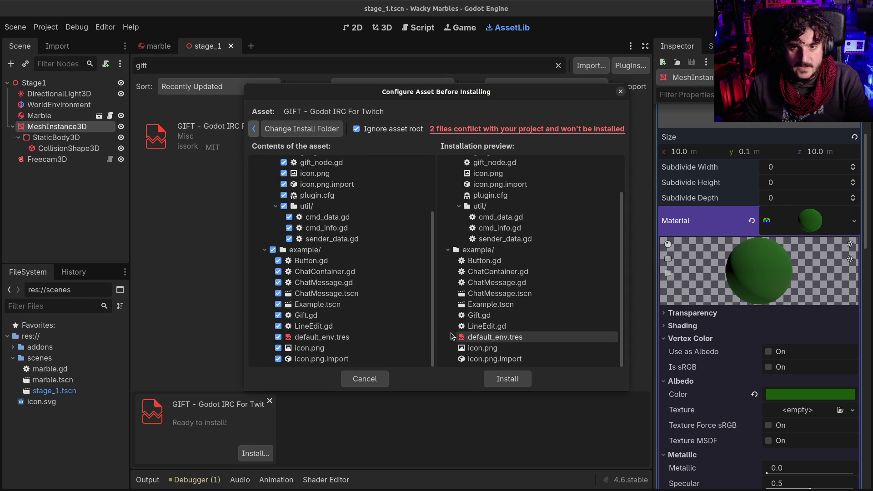
scroll(323, 294, "up", 5)
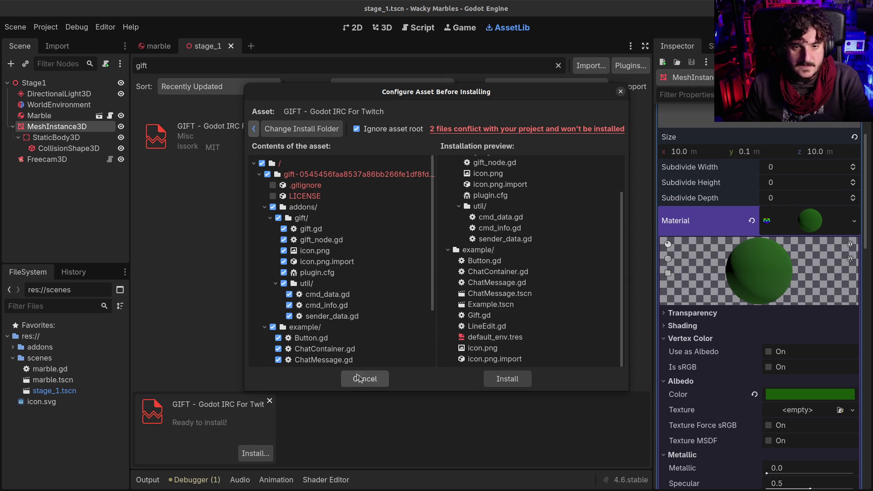
left_click(528, 378)
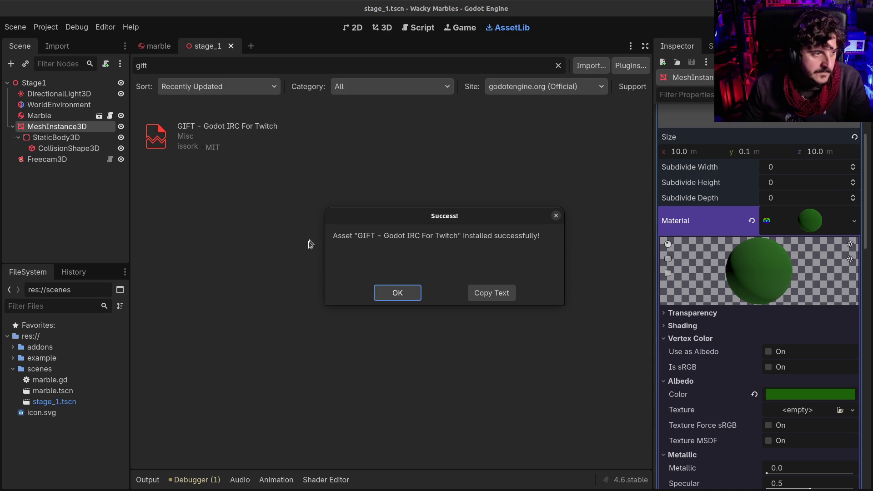
Dismiss the GIFT installation success message.
left_click(392, 293)
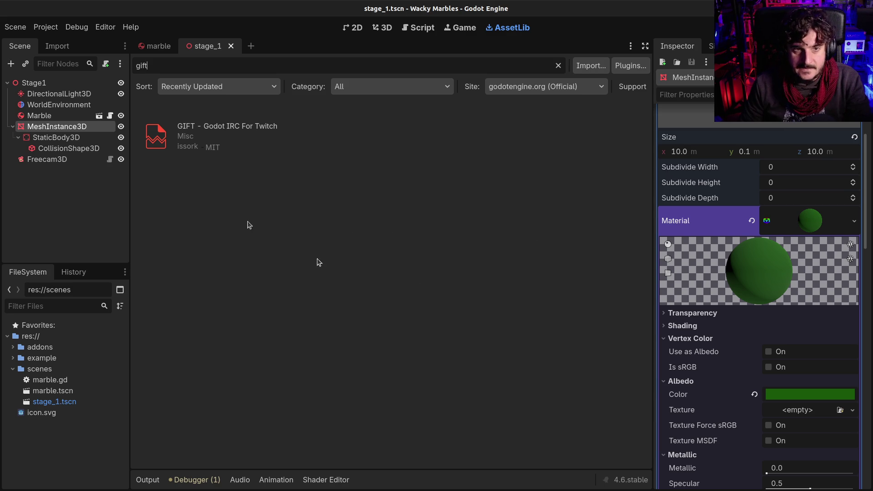
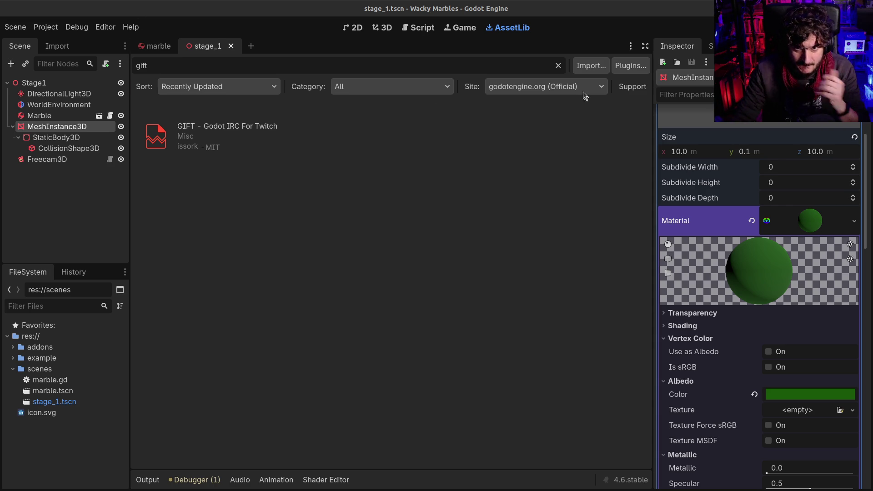
Replace the 'gift' search term with 'camera' and browse the results.
double_click(231, 63)
type("camera")
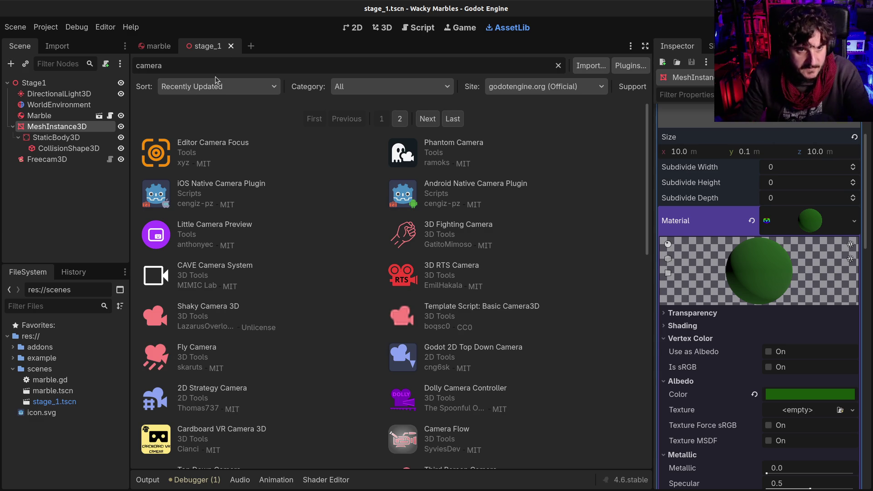
scroll(222, 293, "down", 1)
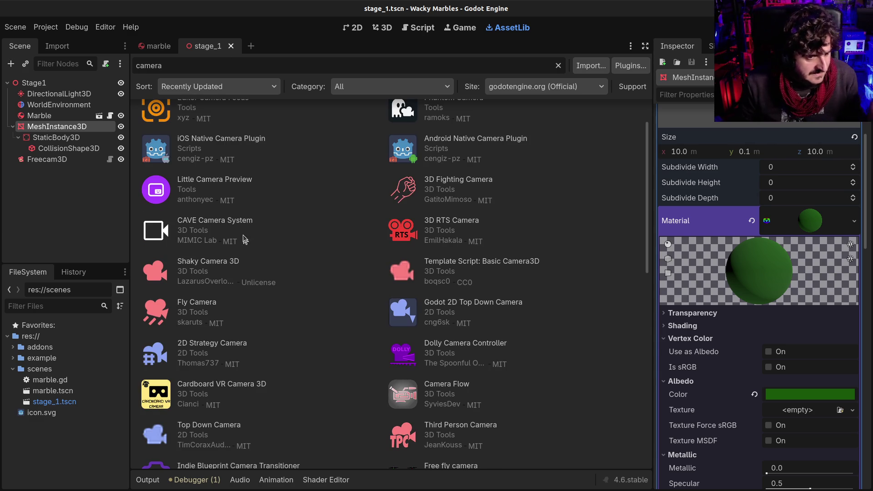
scroll(240, 225, "down", 1)
Look through the Fly Camera asset details, then dismiss them.
left_click(205, 259)
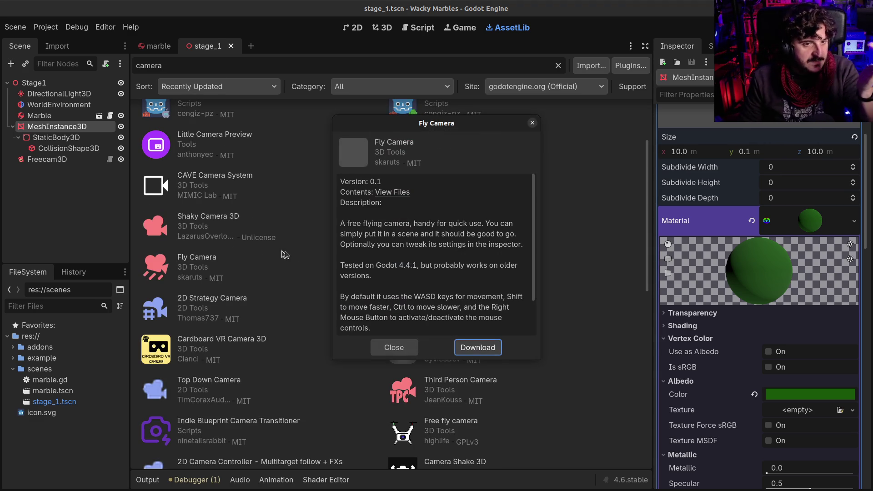
scroll(417, 272, "down", 2)
scroll(416, 275, "up", 2)
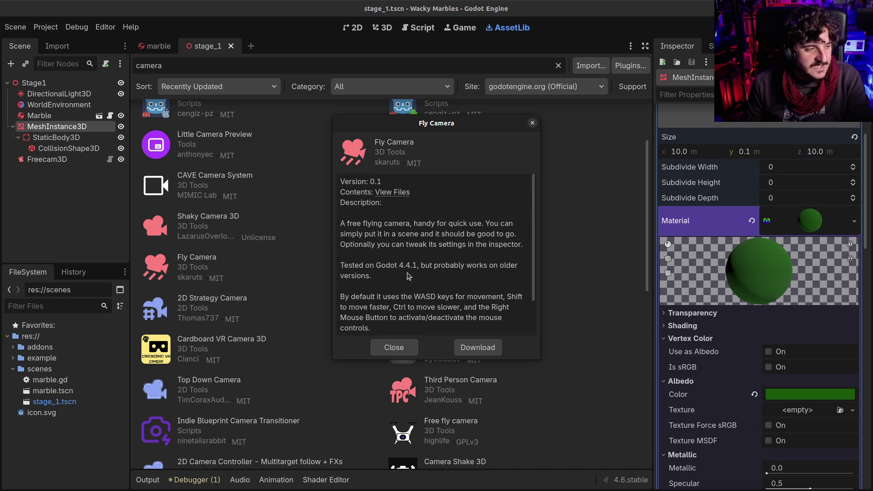
scroll(407, 276, "down", 2)
key("Escape")
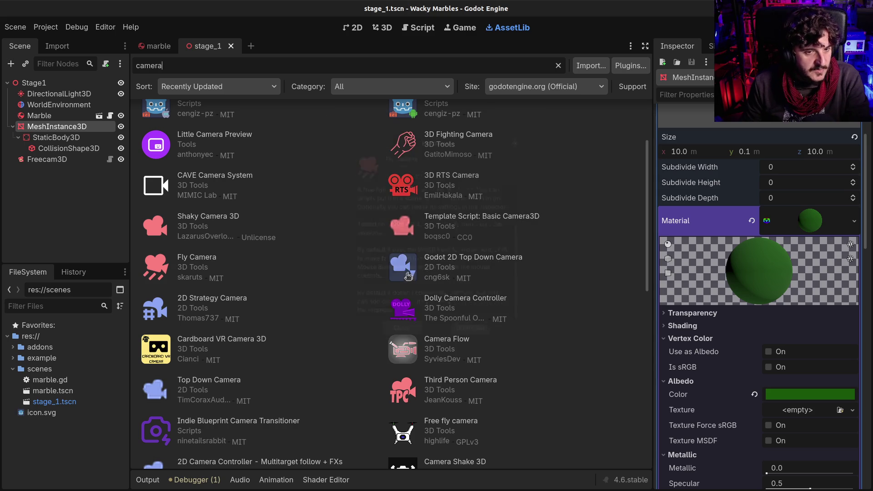
Filter the camera results to the 3D Tools category.
scroll(278, 318, "down", 3)
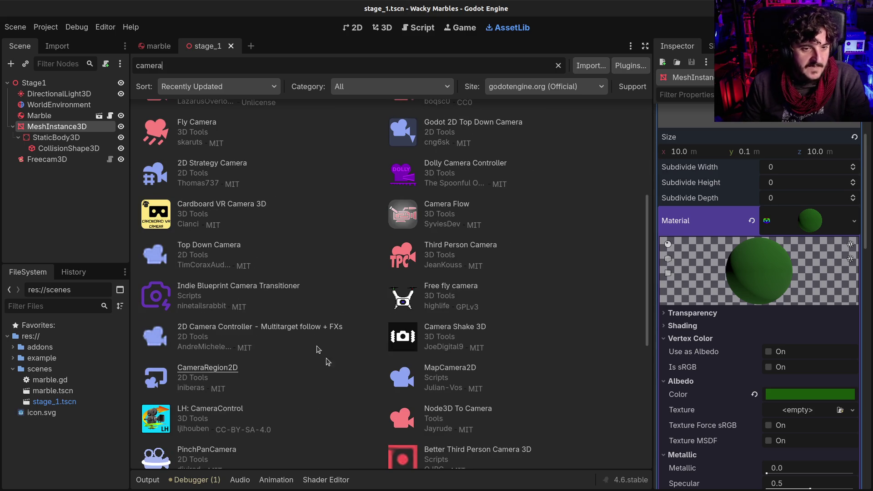
scroll(337, 368, "down", 4)
left_click(395, 90)
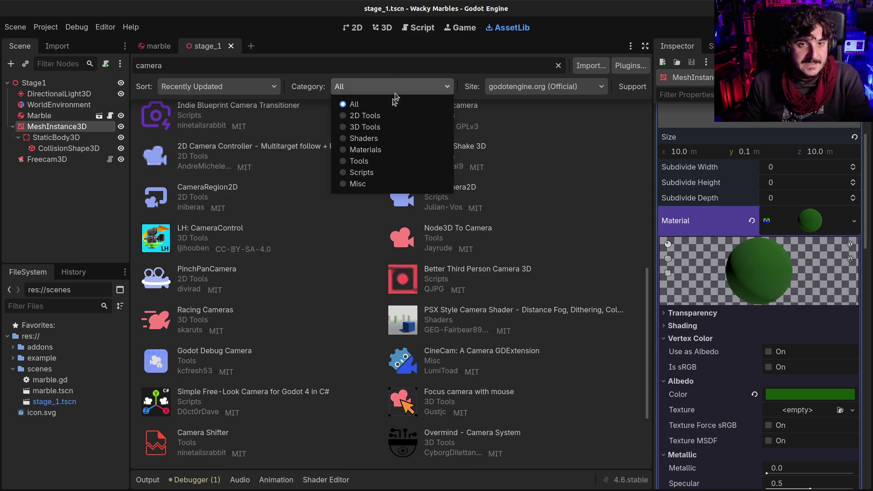
left_click(363, 127)
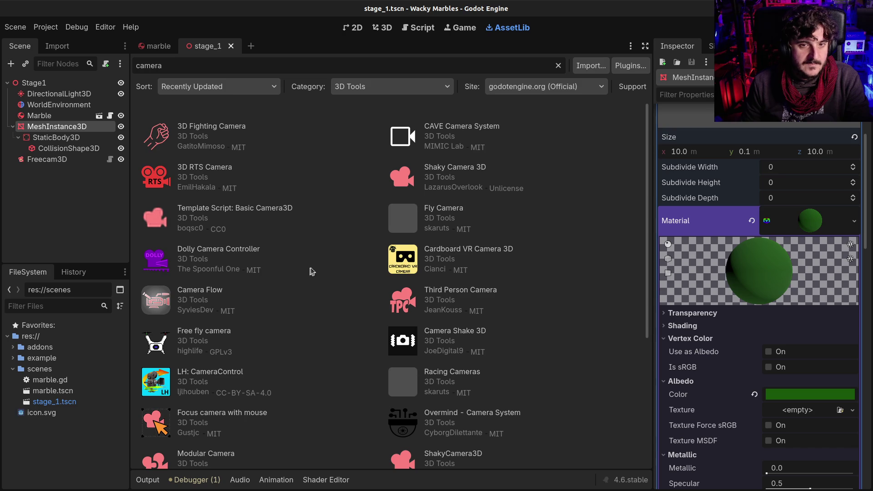
scroll(323, 272, "down", 4)
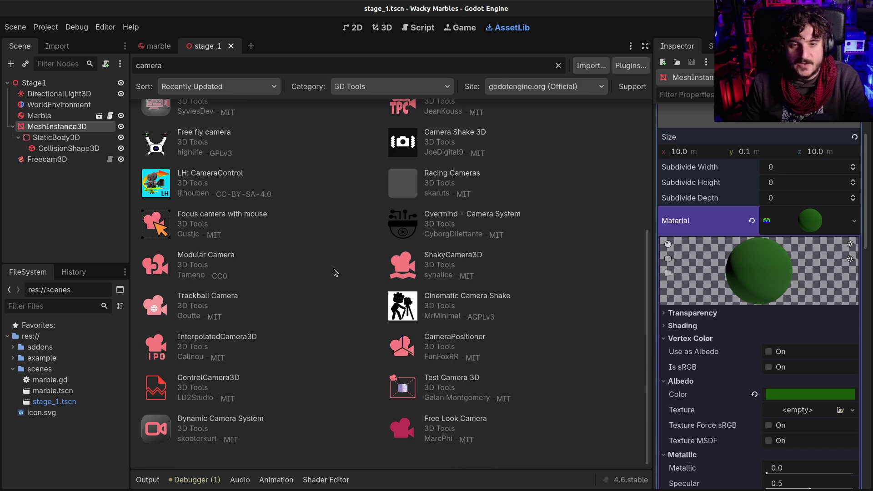
scroll(327, 277, "up", 1)
scroll(326, 279, "up", 3)
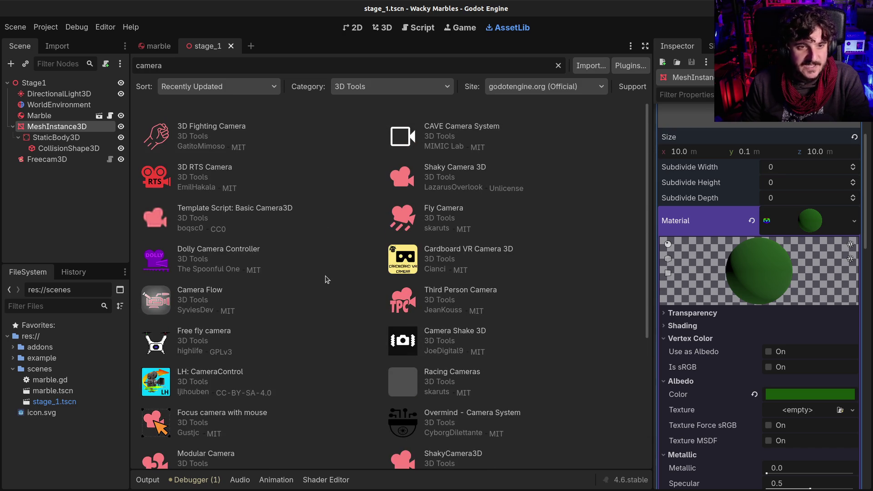
Open Dolly Camera Controller, highlight its DollyZoom description, and launch the preview video.
left_click(253, 252)
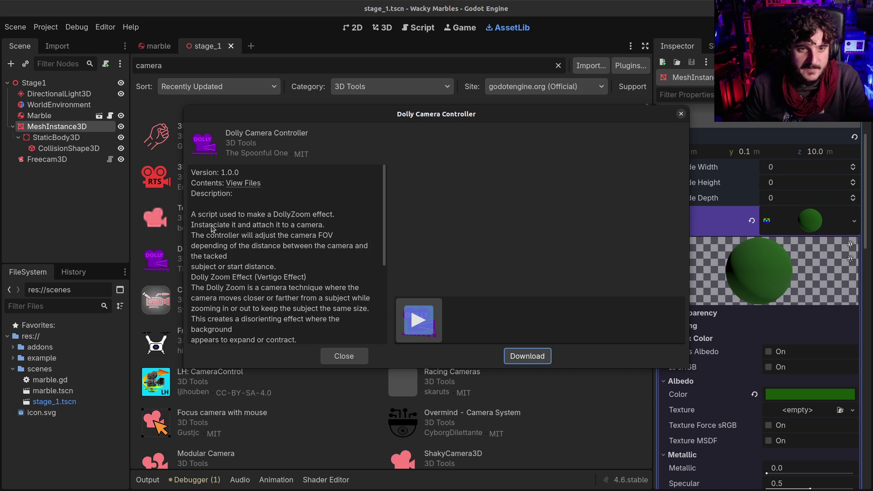
left_click_drag(218, 216, 303, 216)
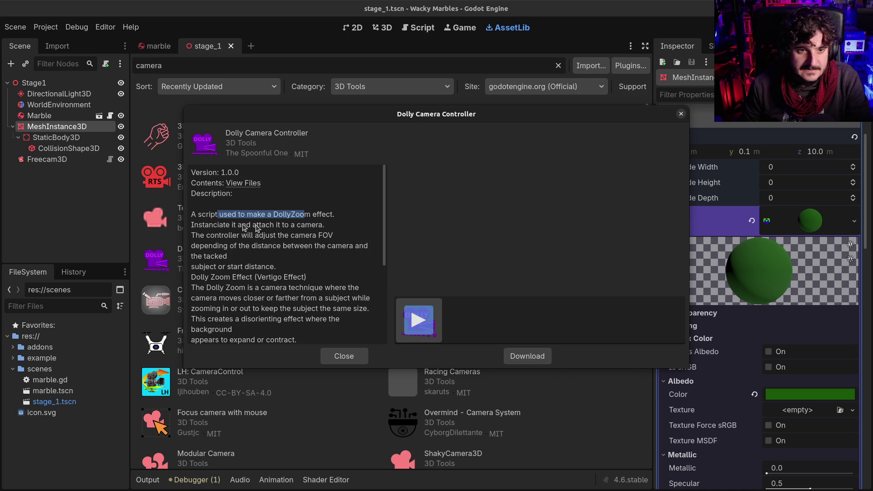
left_click_drag(248, 217, 305, 217)
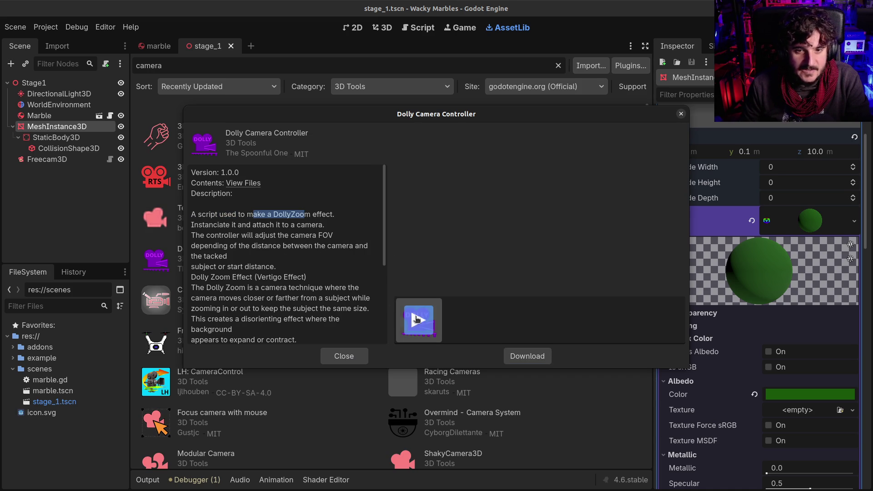
left_click(417, 320)
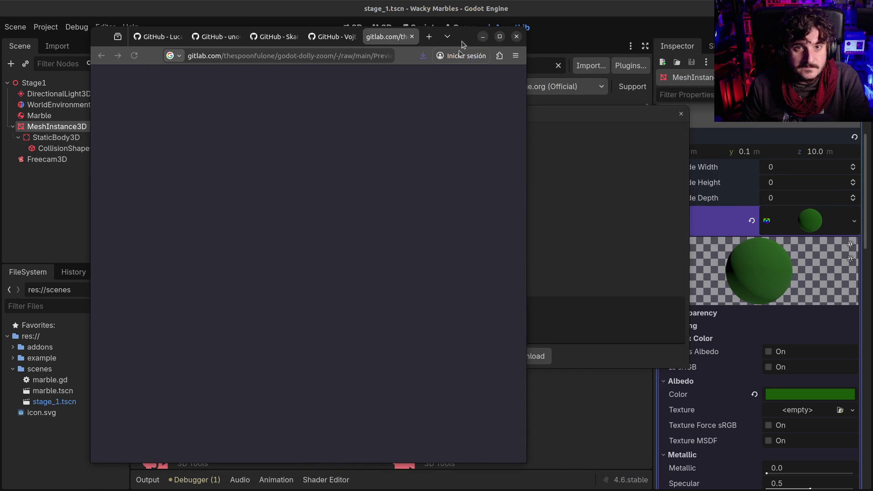
Play Preview_Dolly.mp4 from the browser's downloads, then close the browser.
left_click(361, 54)
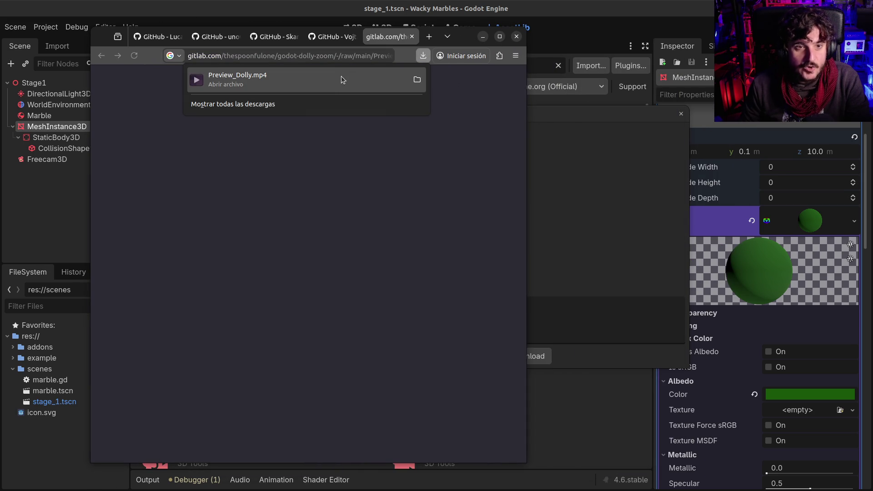
left_click(336, 81)
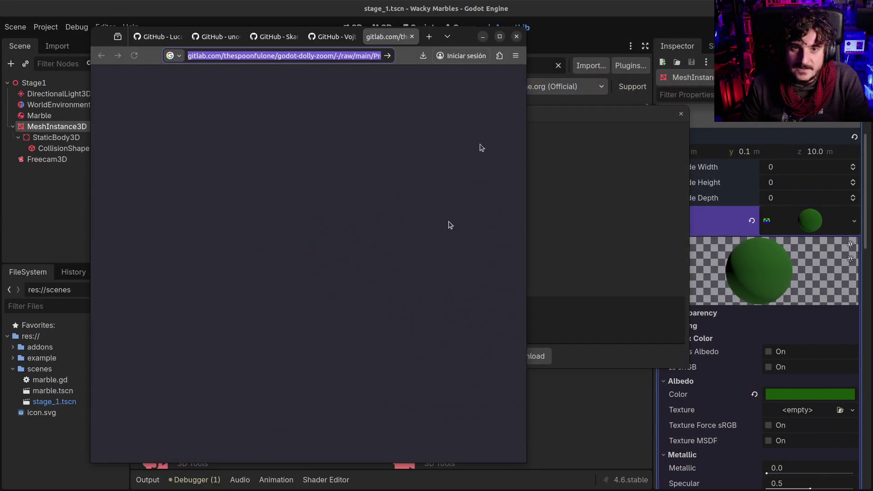
left_click(517, 37)
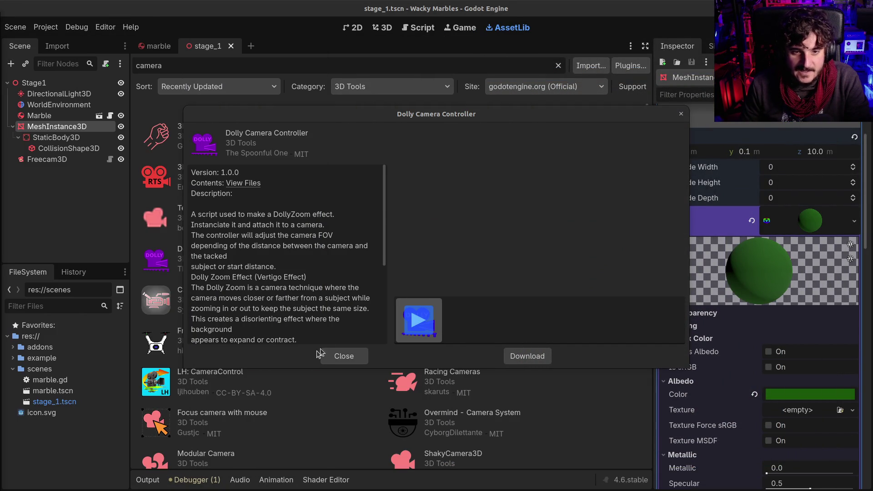
Switch from Dolly to Trackball Camera details, note its gimbal lock feature, and view its files.
left_click(343, 355)
scroll(232, 386, "down", 2)
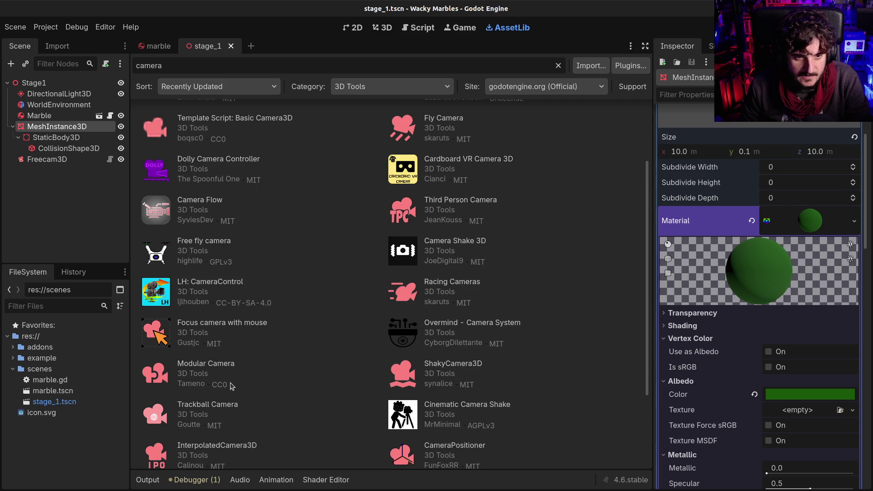
scroll(227, 379, "down", 1)
scroll(224, 375, "down", 1)
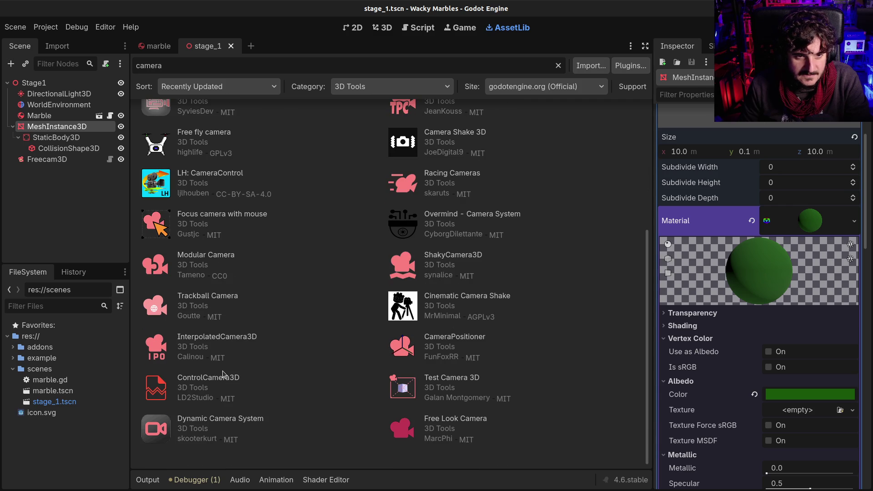
left_click(220, 304)
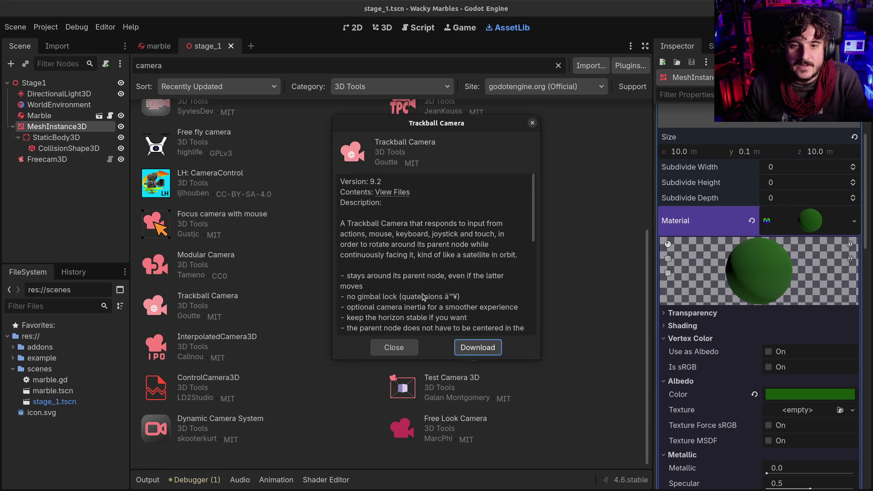
left_click_drag(358, 297, 435, 299)
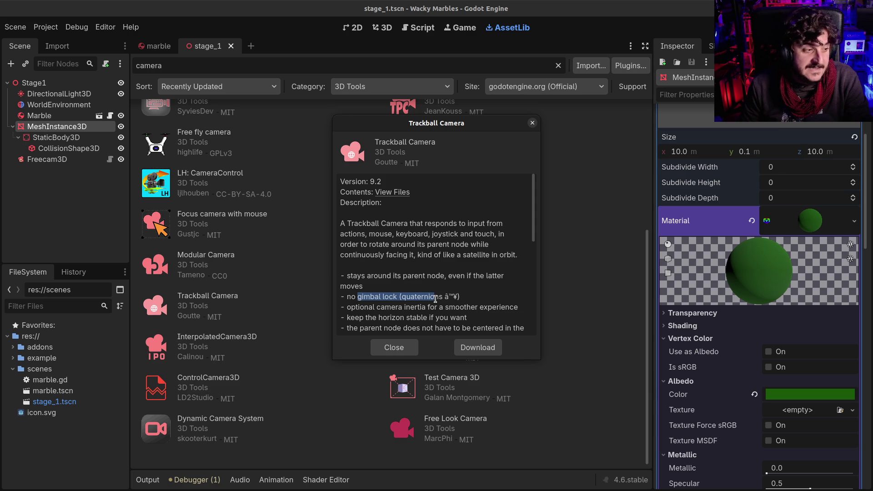
left_click(402, 191)
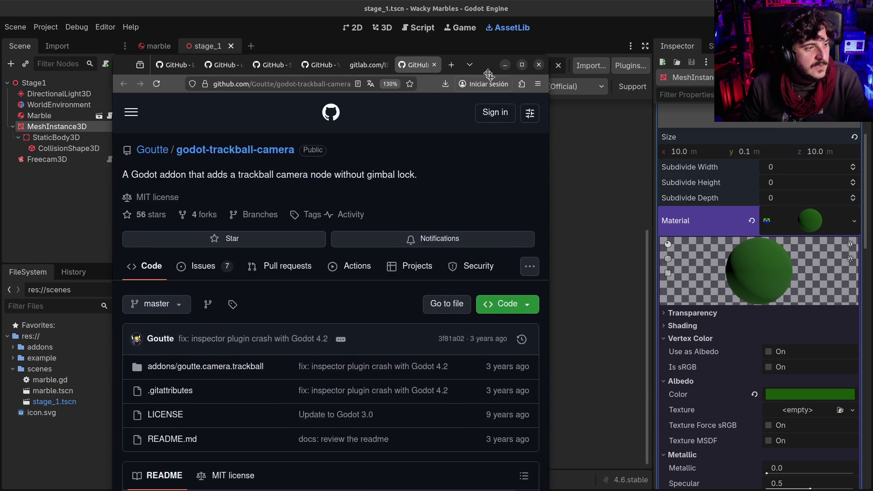
Read through the godot-trackball-camera README on GitHub.
scroll(424, 296, "down", 10)
scroll(397, 307, "down", 1)
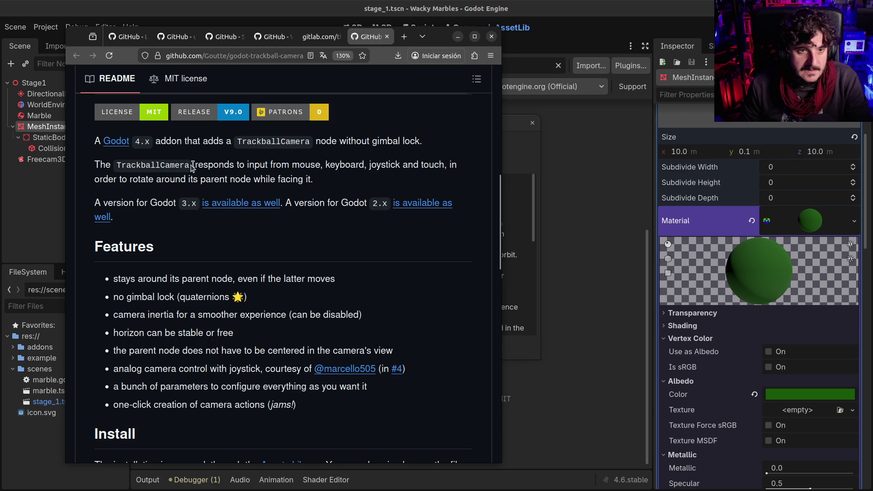
scroll(212, 342, "down", 1)
scroll(213, 343, "down", 5)
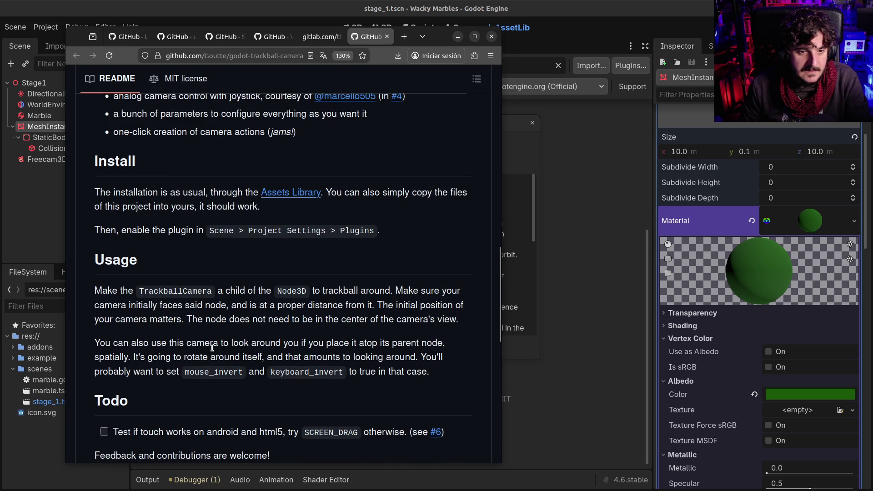
scroll(213, 349, "down", 4)
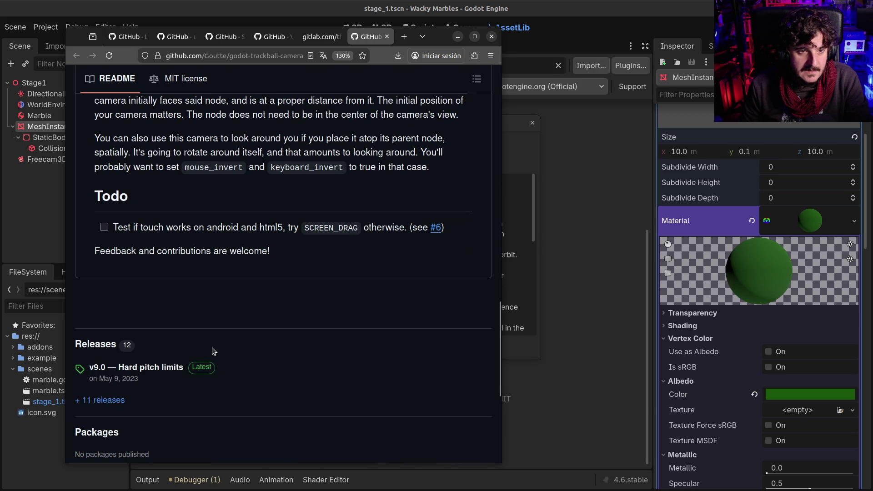
scroll(214, 351, "up", 10)
Close the browser and Trackball Camera details, then switch to the 3D view.
left_click(458, 37)
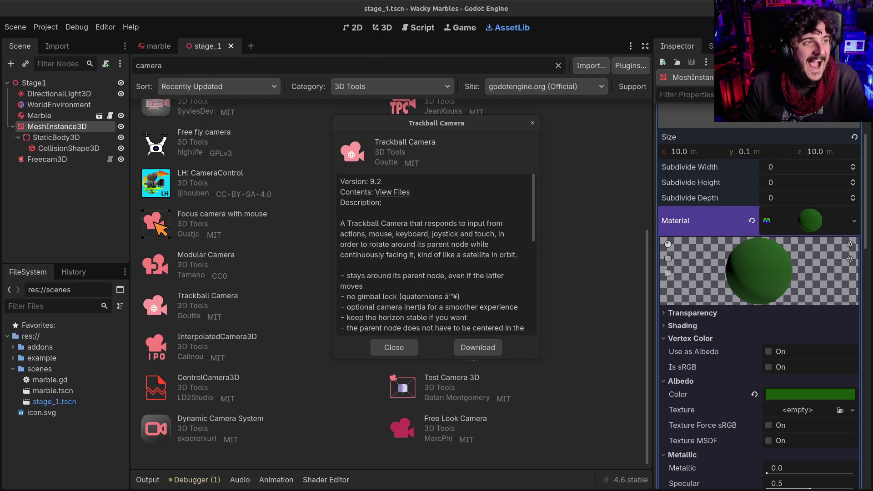
left_click(396, 347)
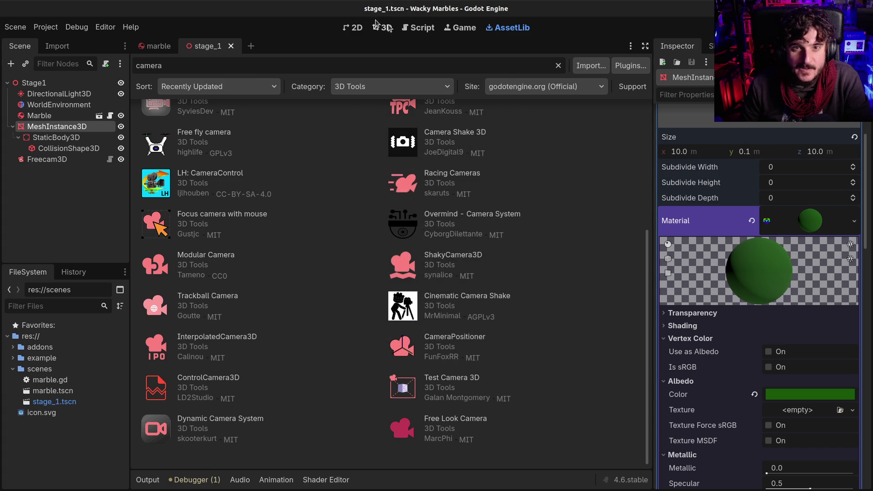
left_click(380, 27)
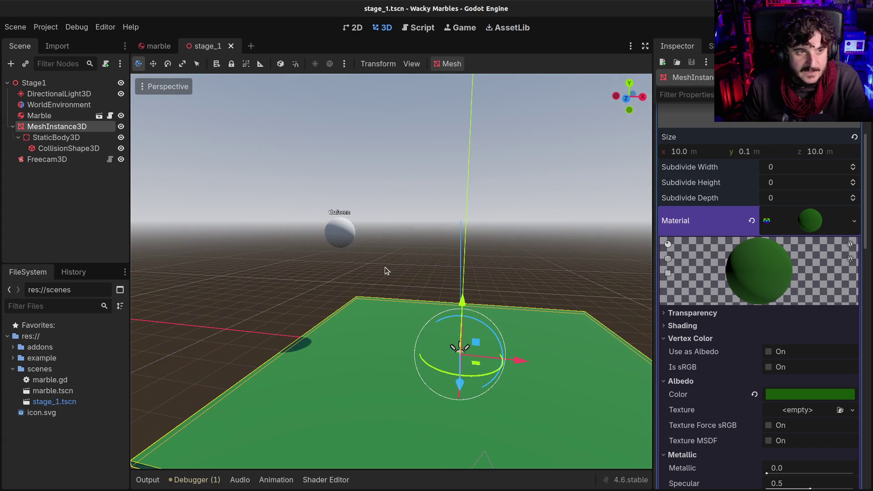